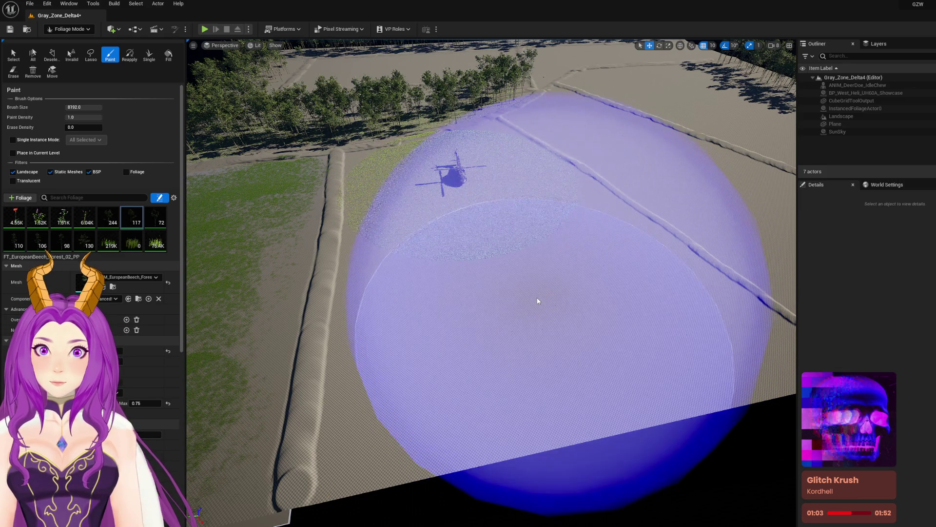
# Step: Paint grass and trees over the field around the helicopter
pyautogui.moveTo(537, 297)
pyautogui.mouseDown()
pyautogui.moveTo(476, 272)
pyautogui.moveTo(464, 259)
pyautogui.moveTo(476, 238)
pyautogui.mouseUp()
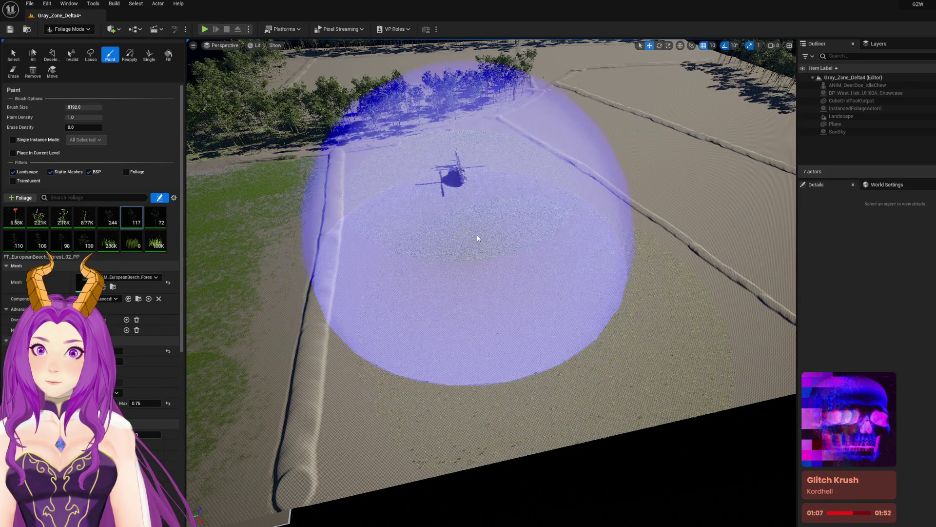
pyautogui.click(524, 331)
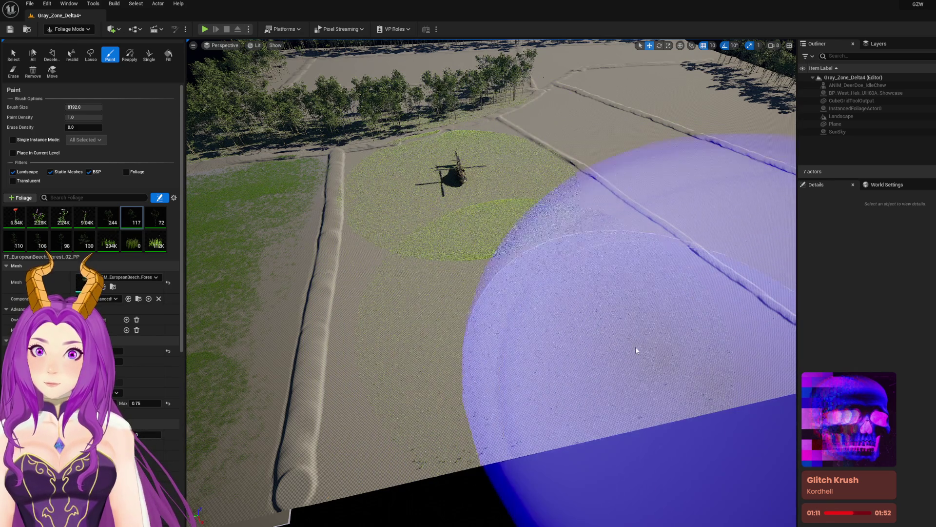
pyautogui.scroll(3, 459, 276)
pyautogui.scroll(10, 491, 283)
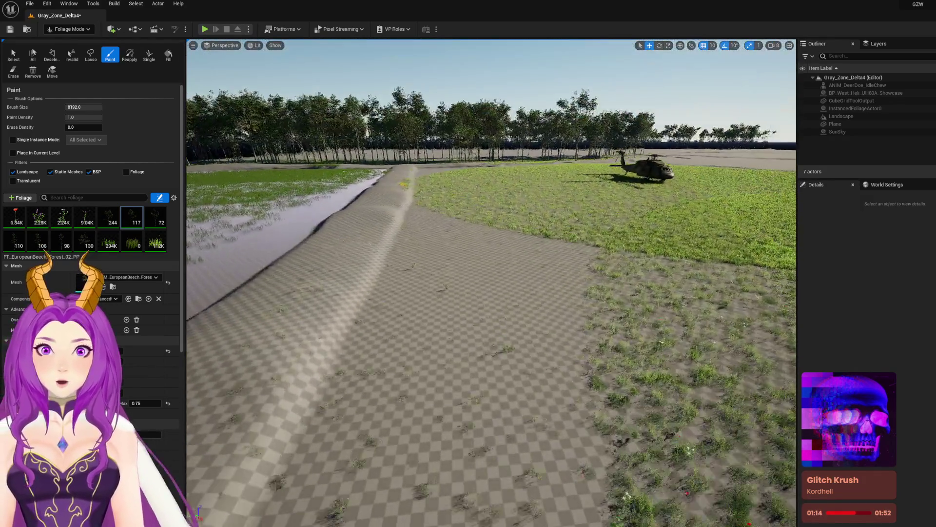
pyautogui.moveTo(445, 274); pyautogui.dragTo(508, 273)
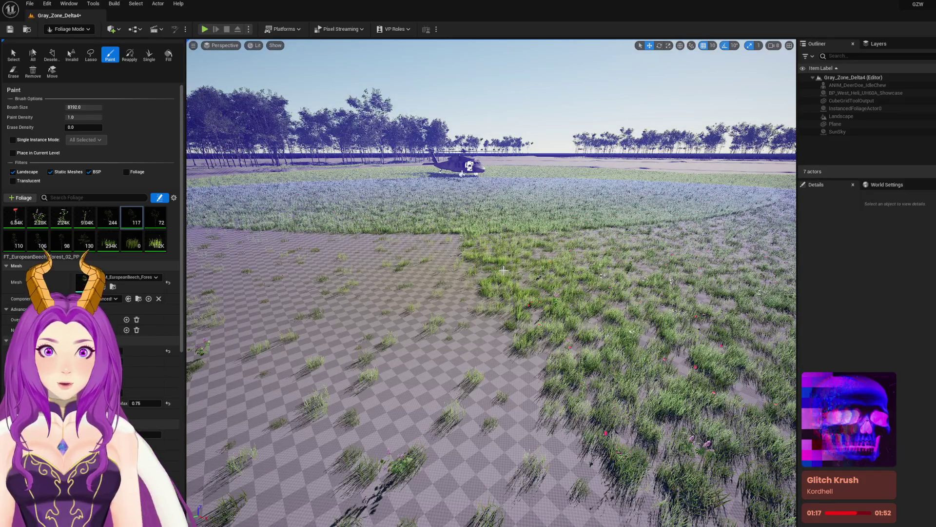
# Step: Undo the last foliage stroke and reduce the brush size to about 958
pyautogui.hotkey('ctrl', 'z')
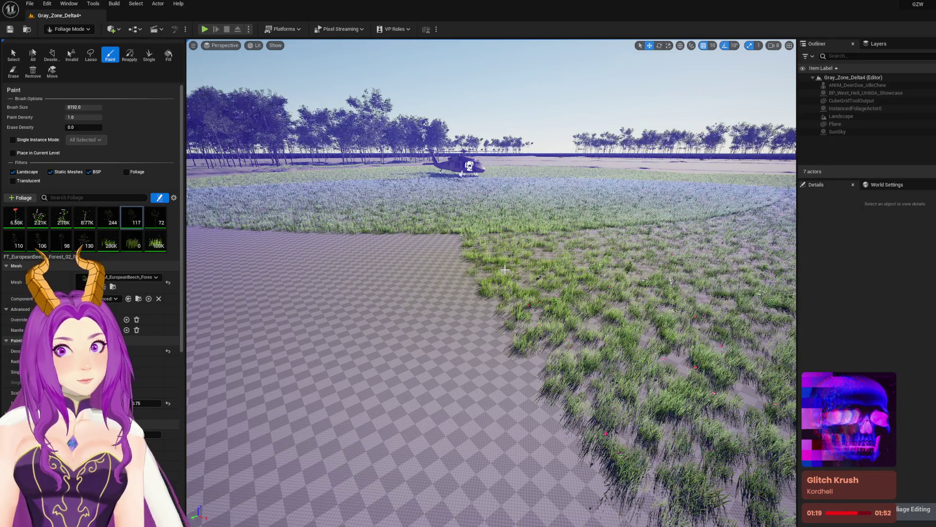
pyautogui.scroll(-10, 437, 281)
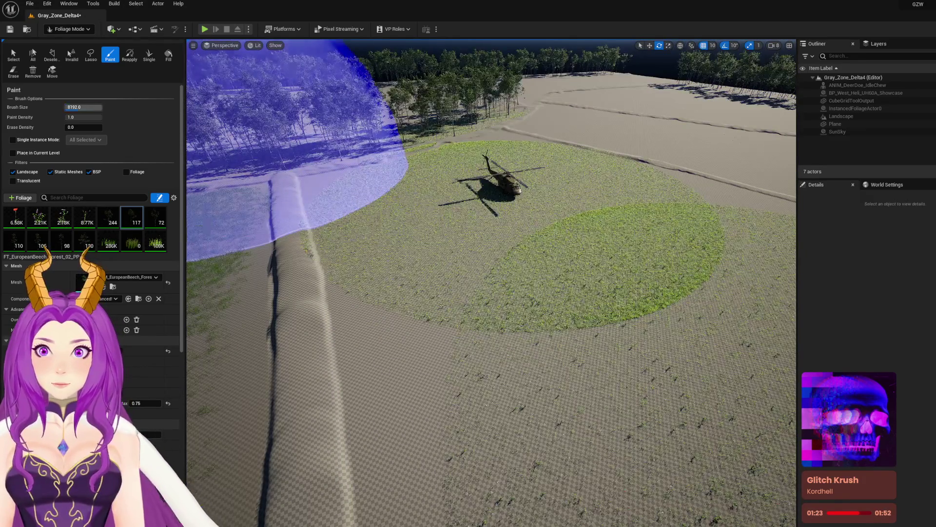
pyautogui.moveTo(83, 107); pyautogui.dragTo(70, 107)
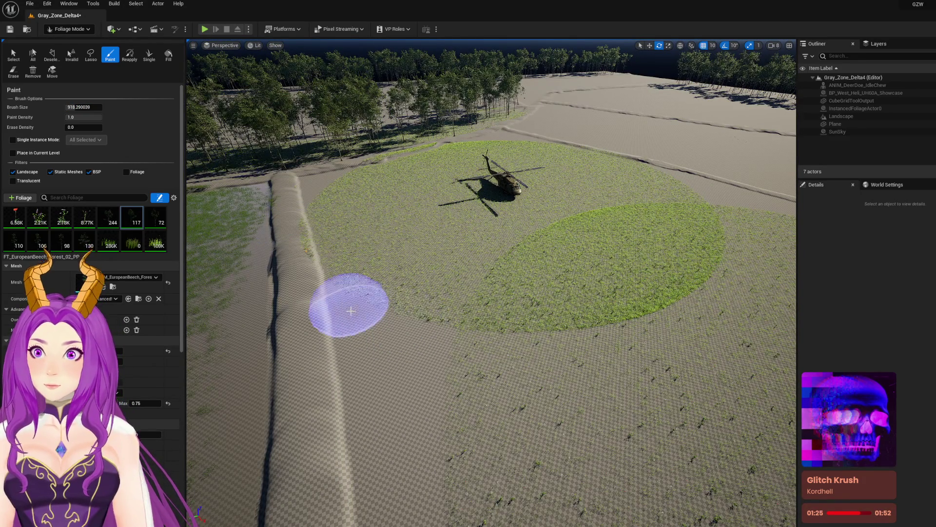
# Step: Paint more grass across the field near the helicopter, toward the right beside the raised path
pyautogui.moveTo(376, 350)
pyautogui.mouseDown()
pyautogui.moveTo(411, 335)
pyautogui.moveTo(393, 321)
pyautogui.moveTo(420, 351)
pyautogui.moveTo(405, 452)
pyautogui.moveTo(373, 409)
pyautogui.moveTo(378, 454)
pyautogui.mouseUp()
pyautogui.scroll(-5, 436, 345)
pyautogui.scroll(5, 436, 345)
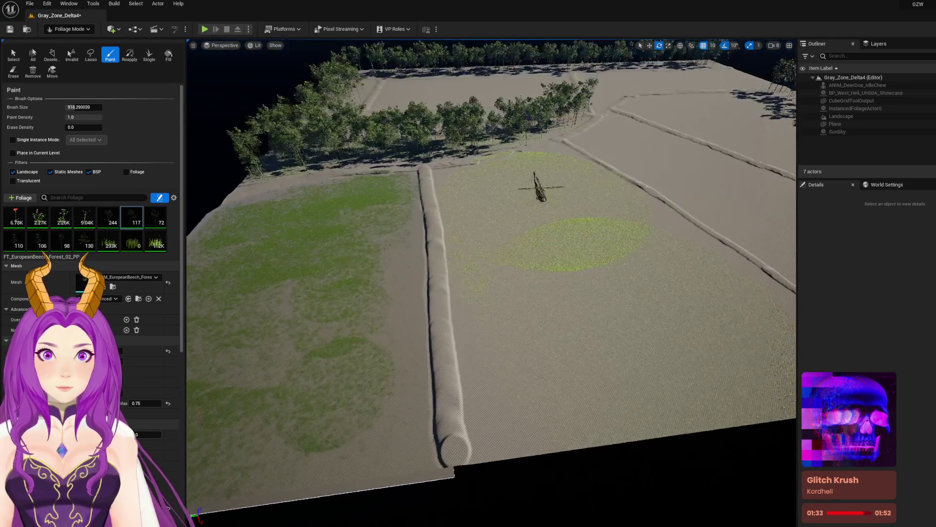
pyautogui.moveTo(436, 345)
pyautogui.mouseDown()
pyautogui.moveTo(403, 237)
pyautogui.moveTo(417, 328)
pyautogui.moveTo(412, 392)
pyautogui.moveTo(452, 378)
pyautogui.moveTo(460, 354)
pyautogui.moveTo(443, 186)
pyautogui.mouseUp()
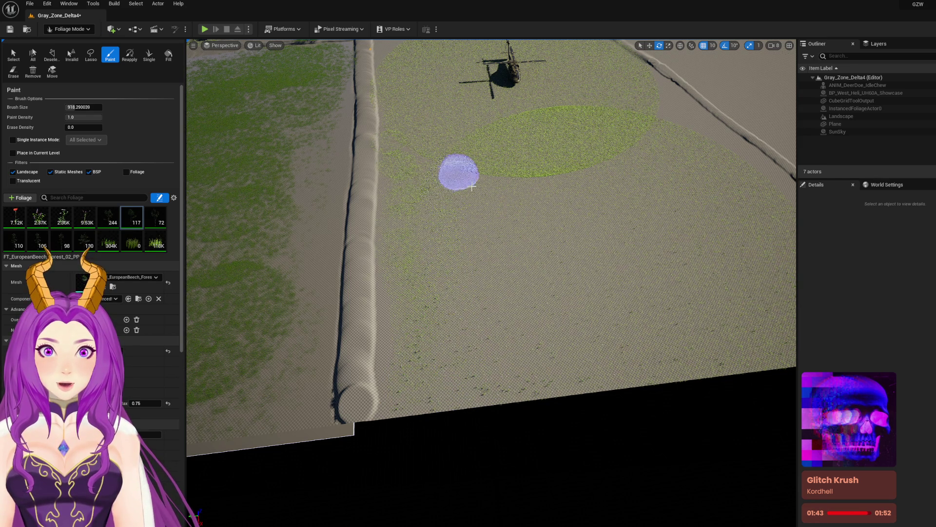
pyautogui.moveTo(517, 183); pyautogui.dragTo(644, 149)
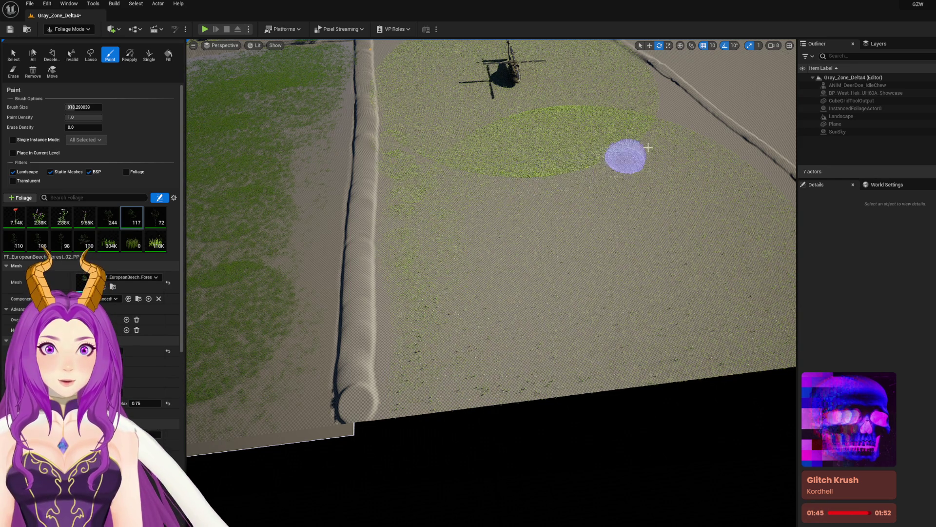
pyautogui.moveTo(633, 182); pyautogui.dragTo(633, 131)
pyautogui.moveTo(412, 283); pyautogui.dragTo(413, 279)
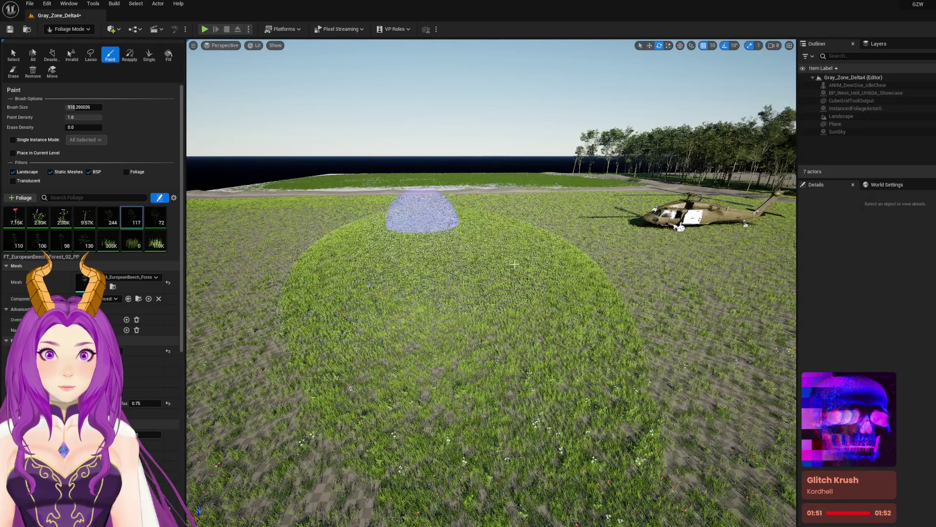
pyautogui.moveTo(488, 288); pyautogui.dragTo(481, 271)
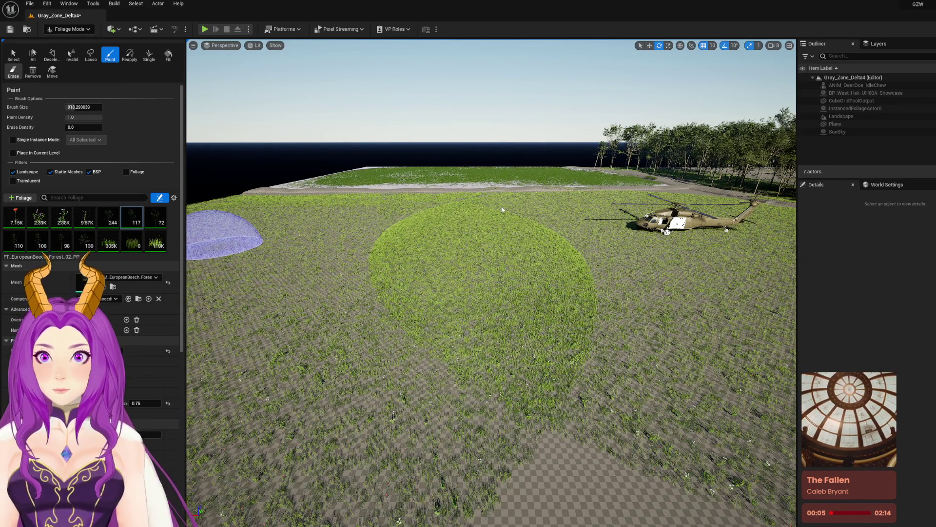
# Step: Erase grass from a large oval in the field centre in front of the helicopter
pyautogui.press('shift')
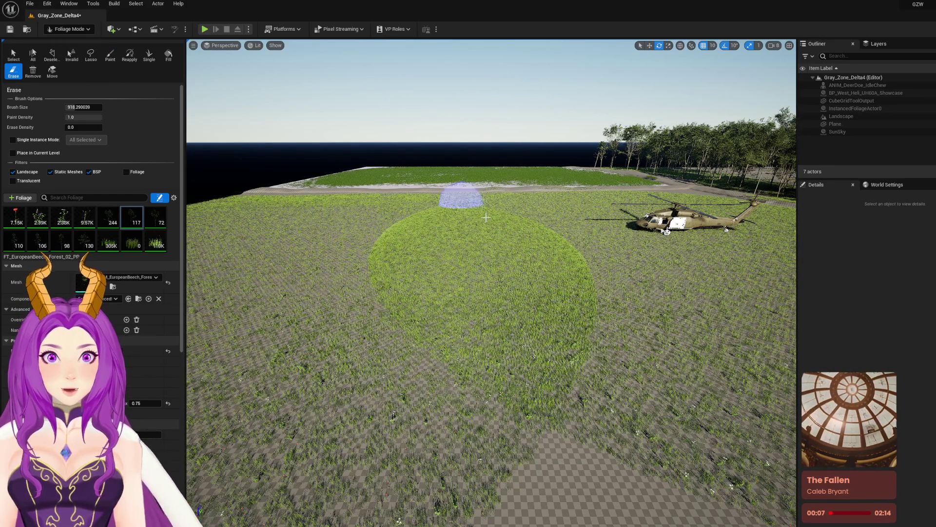
pyautogui.moveTo(519, 239)
pyautogui.mouseDown()
pyautogui.moveTo(570, 264)
pyautogui.moveTo(479, 208)
pyautogui.mouseUp()
pyautogui.moveTo(549, 258)
pyautogui.mouseDown()
pyautogui.moveTo(554, 251)
pyautogui.moveTo(535, 309)
pyautogui.moveTo(512, 334)
pyautogui.moveTo(440, 290)
pyautogui.moveTo(423, 267)
pyautogui.moveTo(412, 250)
pyautogui.moveTo(431, 222)
pyautogui.mouseUp()
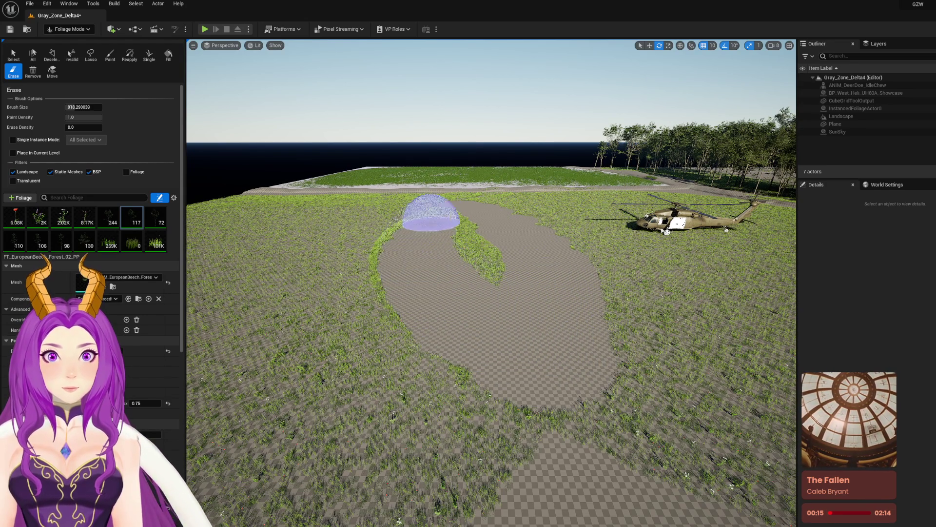
pyautogui.moveTo(471, 262)
pyautogui.mouseDown()
pyautogui.moveTo(484, 273)
pyautogui.moveTo(458, 215)
pyautogui.mouseUp()
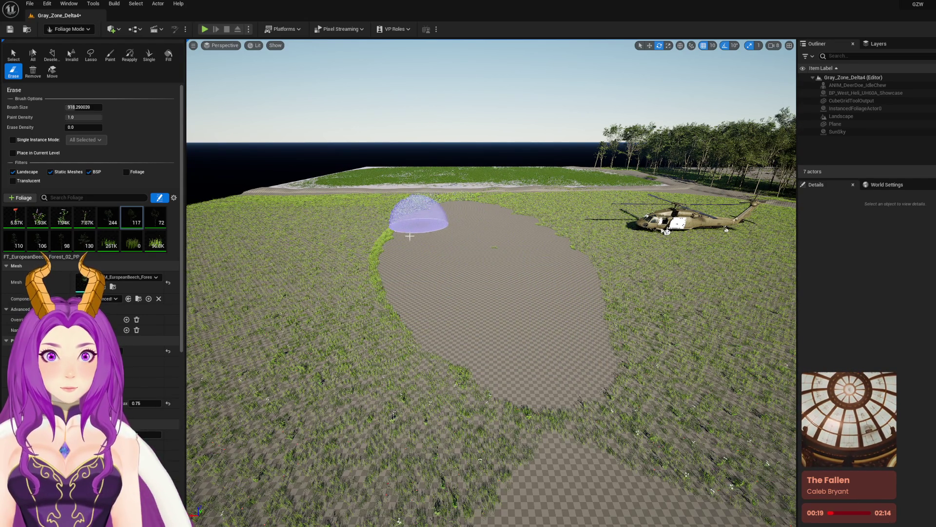
pyautogui.moveTo(399, 261)
pyautogui.mouseDown()
pyautogui.moveTo(429, 322)
pyautogui.moveTo(453, 332)
pyautogui.mouseUp()
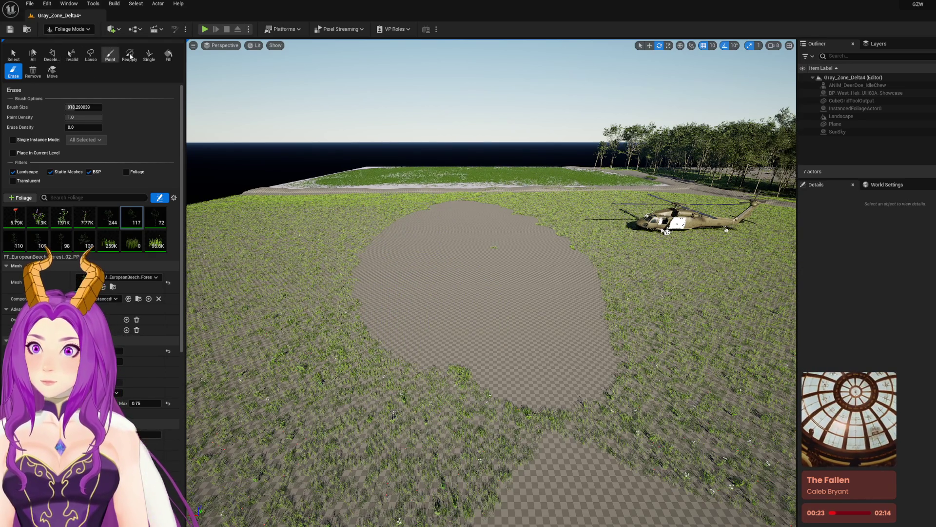
pyautogui.click(110, 55)
# Step: Repaint grass across the whole bare oval clearing in front of the helicopter
pyautogui.moveTo(417, 211); pyautogui.dragTo(420, 215)
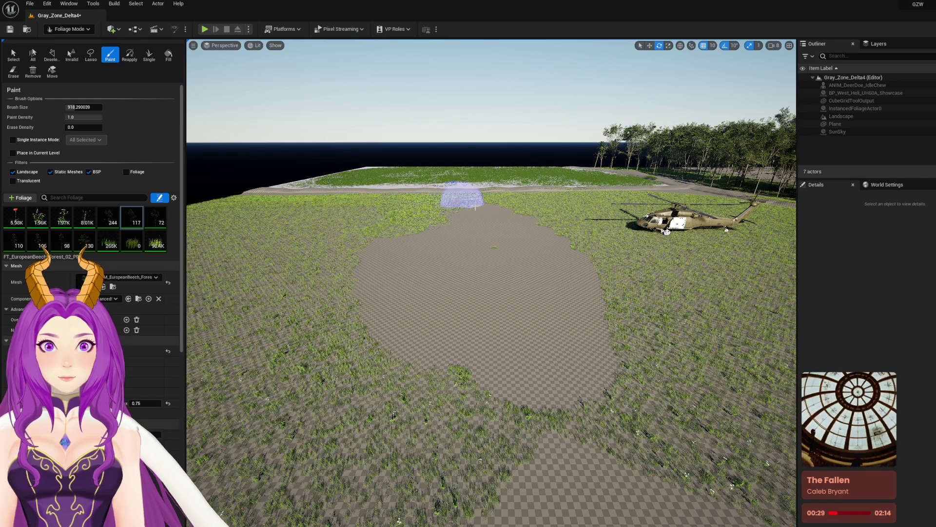
pyautogui.moveTo(526, 225)
pyautogui.mouseDown()
pyautogui.moveTo(556, 265)
pyautogui.moveTo(572, 344)
pyautogui.moveTo(454, 332)
pyautogui.moveTo(388, 296)
pyautogui.moveTo(383, 266)
pyautogui.moveTo(400, 232)
pyautogui.moveTo(442, 211)
pyautogui.mouseUp()
pyautogui.moveTo(489, 236)
pyautogui.mouseDown()
pyautogui.moveTo(508, 307)
pyautogui.moveTo(477, 312)
pyautogui.moveTo(439, 262)
pyautogui.moveTo(440, 246)
pyautogui.moveTo(487, 332)
pyautogui.moveTo(462, 213)
pyautogui.mouseUp()
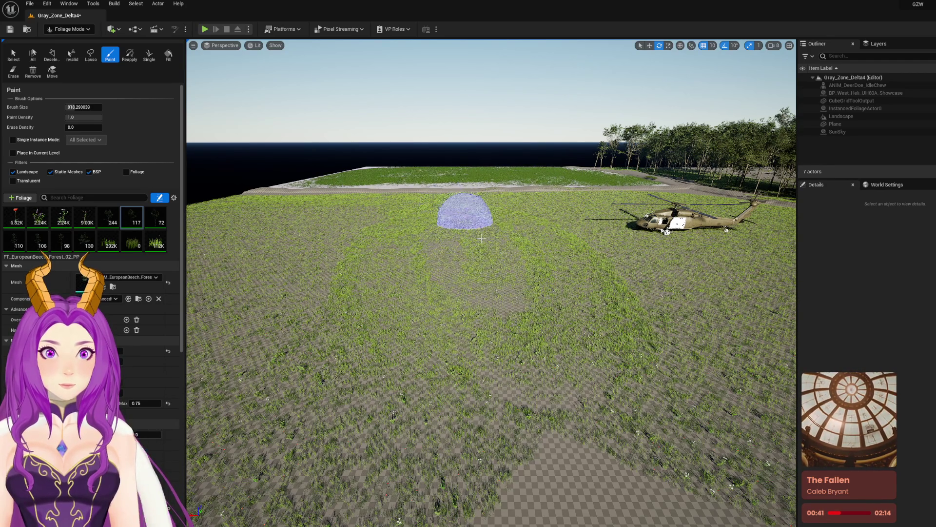
pyautogui.scroll(-10, 462, 213)
pyautogui.scroll(10, 463, 213)
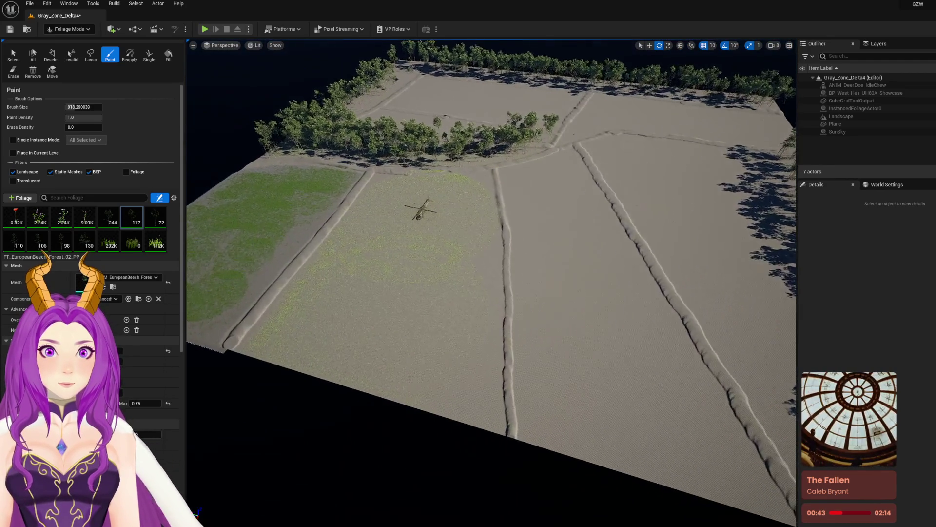
pyautogui.scroll(10, 491, 282)
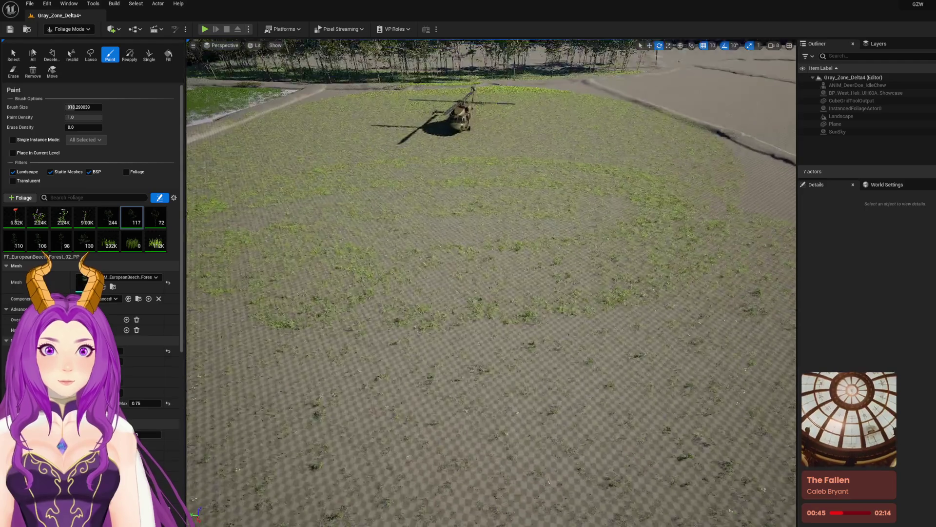
pyautogui.scroll(10, 492, 281)
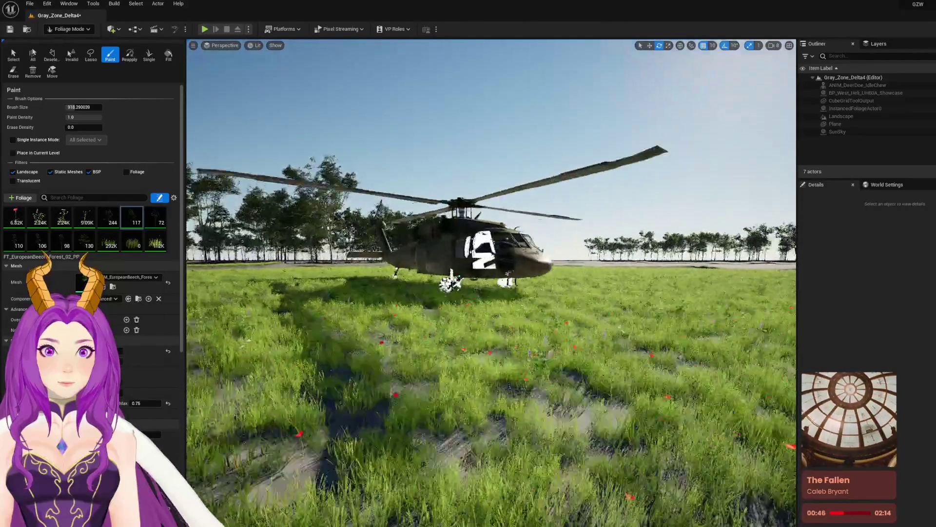
pyautogui.scroll(-5, 491, 282)
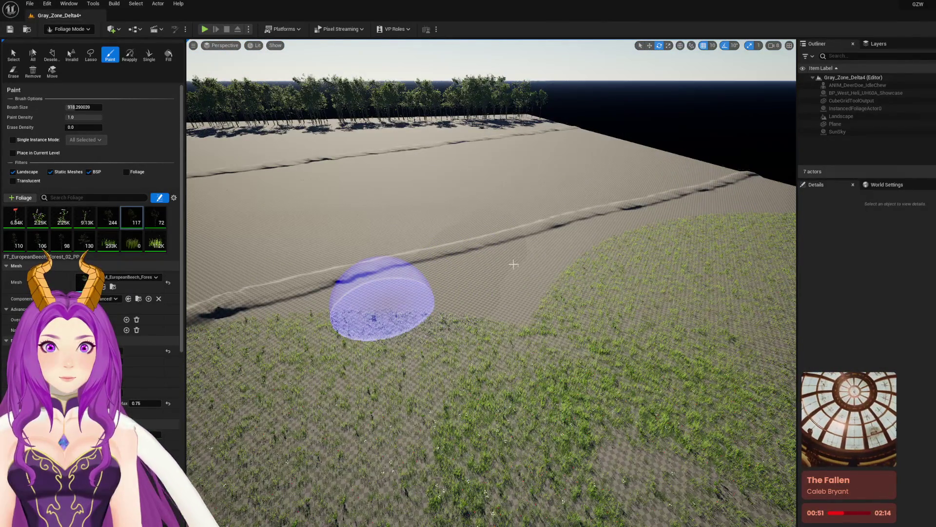
# Step: Paint grass along the field's edges by the path and save the level
pyautogui.moveTo(513, 264)
pyautogui.mouseDown()
pyautogui.moveTo(502, 261)
pyautogui.moveTo(575, 230)
pyautogui.moveTo(456, 287)
pyautogui.moveTo(528, 285)
pyautogui.mouseUp()
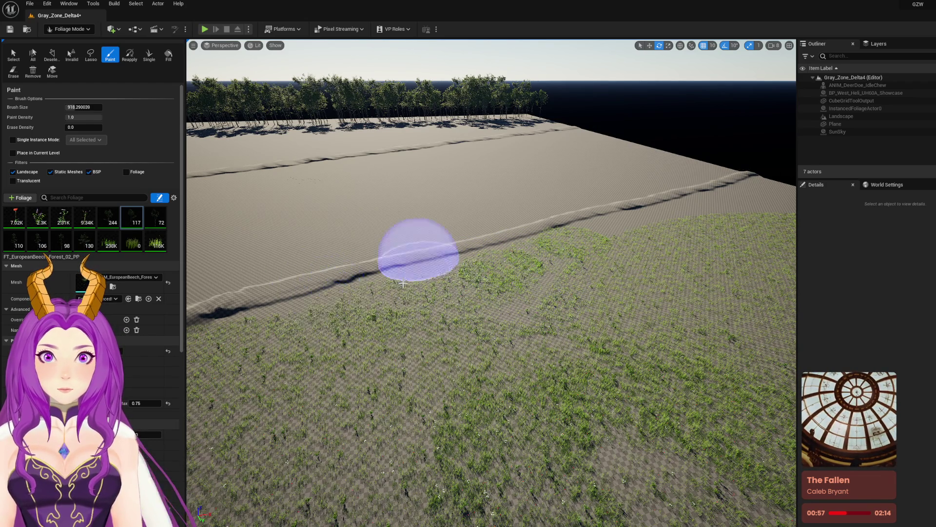
pyautogui.moveTo(436, 277); pyautogui.dragTo(473, 273)
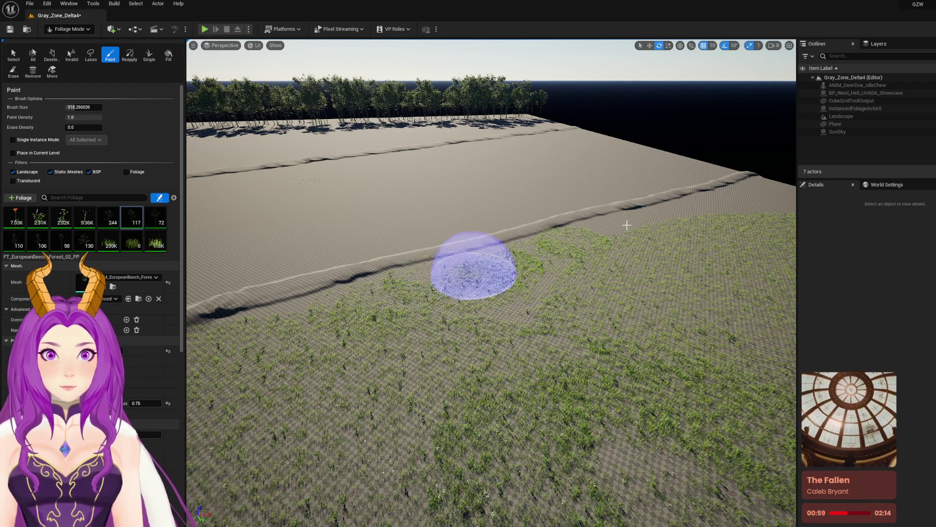
pyautogui.moveTo(651, 218)
pyautogui.mouseDown()
pyautogui.moveTo(775, 193)
pyautogui.moveTo(754, 196)
pyautogui.mouseUp()
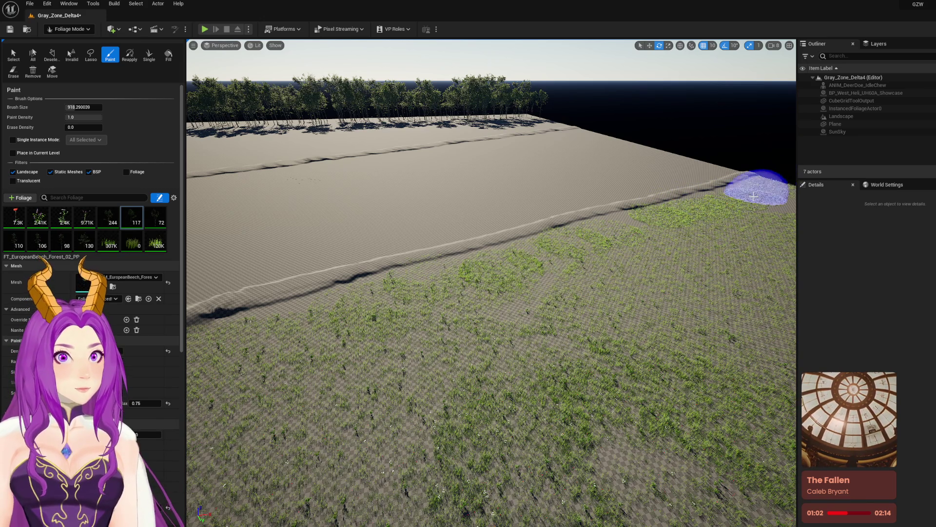
pyautogui.moveTo(697, 193)
pyautogui.mouseDown()
pyautogui.moveTo(616, 199)
pyautogui.moveTo(629, 190)
pyautogui.moveTo(706, 205)
pyautogui.mouseUp()
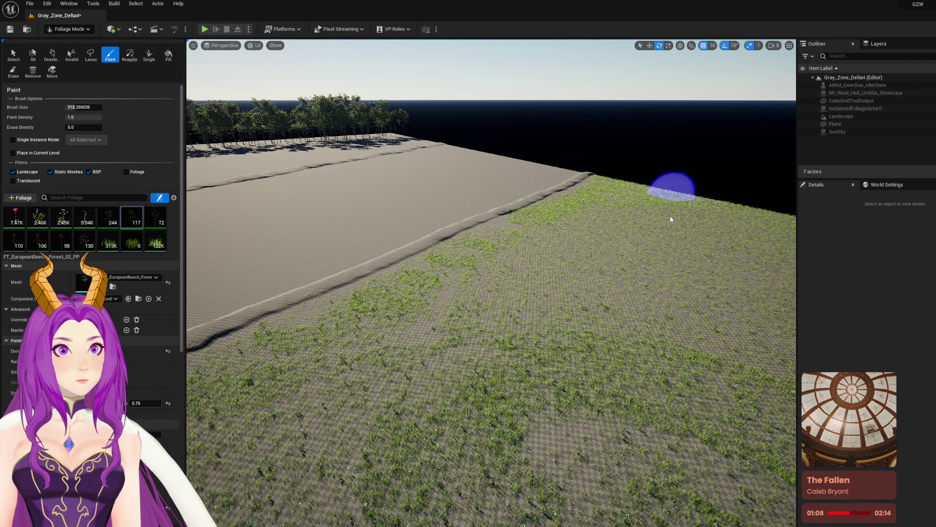
pyautogui.hotkey('ctrl', 's')
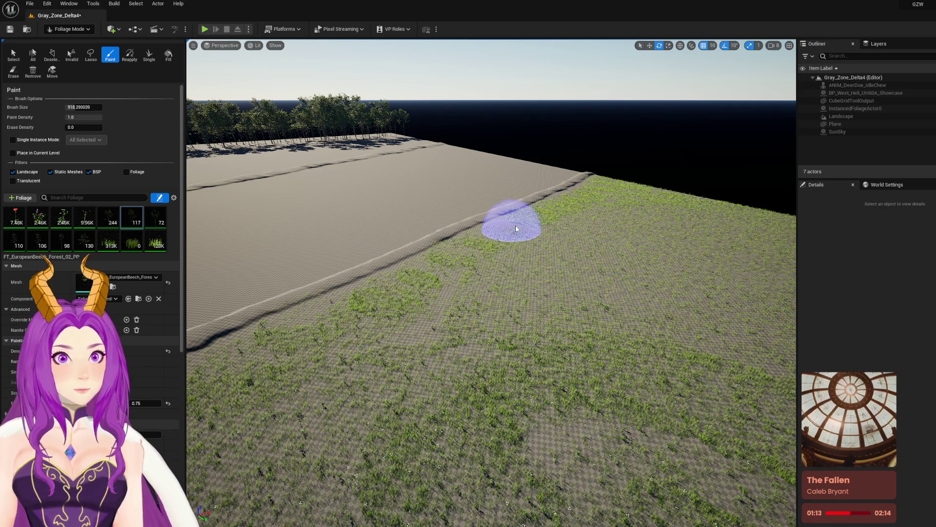
# Step: Paint more grass across the field, near the helicopter and along the far edge
pyautogui.moveTo(502, 233)
pyautogui.mouseDown()
pyautogui.moveTo(390, 312)
pyautogui.moveTo(327, 325)
pyautogui.moveTo(432, 309)
pyautogui.mouseUp()
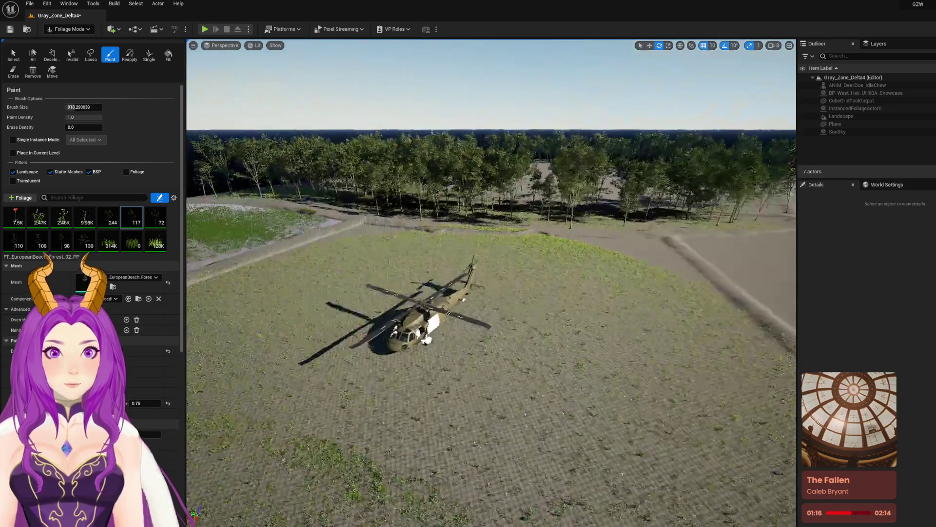
pyautogui.moveTo(669, 296)
pyautogui.mouseDown()
pyautogui.moveTo(656, 270)
pyautogui.moveTo(572, 244)
pyautogui.mouseUp()
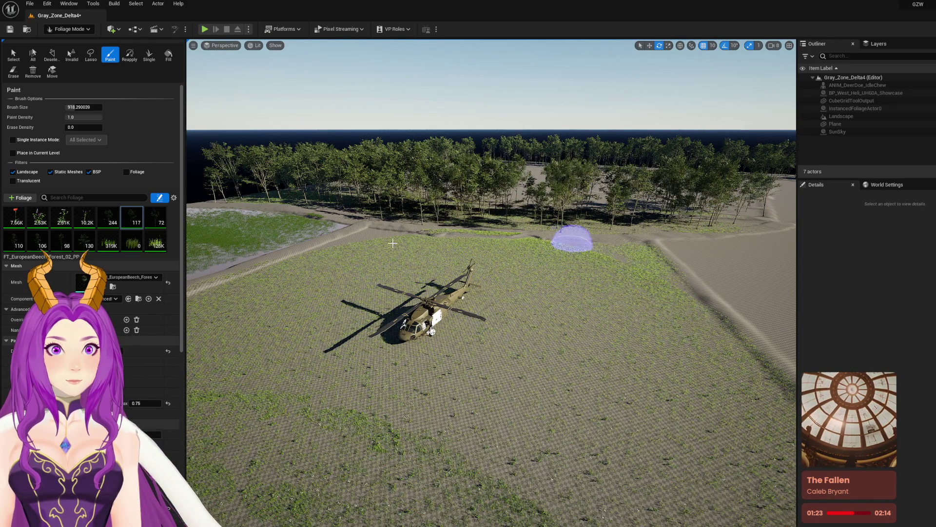
pyautogui.moveTo(336, 250); pyautogui.dragTo(404, 242)
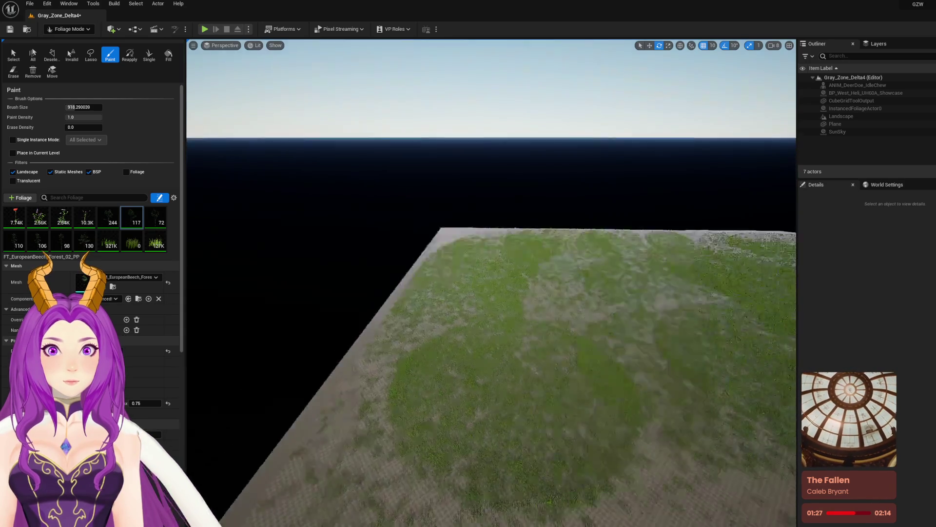
pyautogui.scroll(-5, 336, 244)
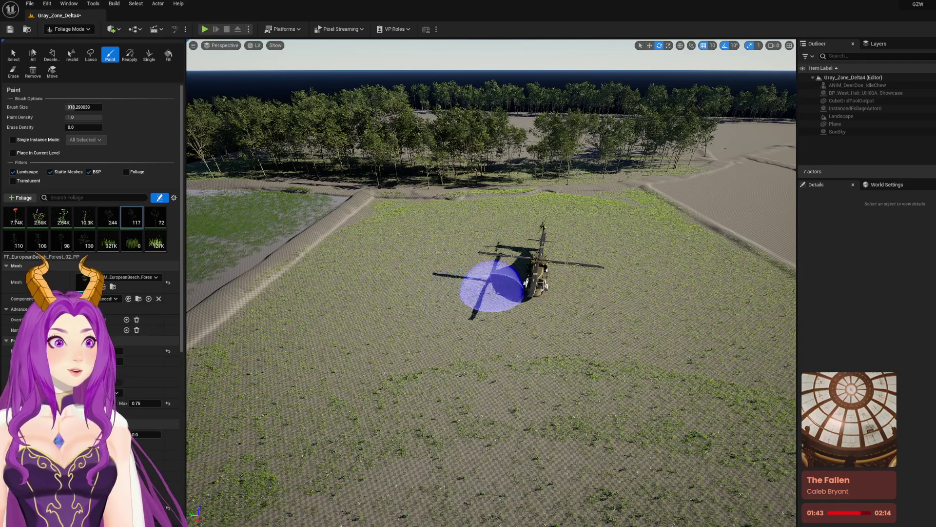
# Step: Paint a short extra foliage stroke on the field and save the level
pyautogui.hotkey('ctrl', 's')
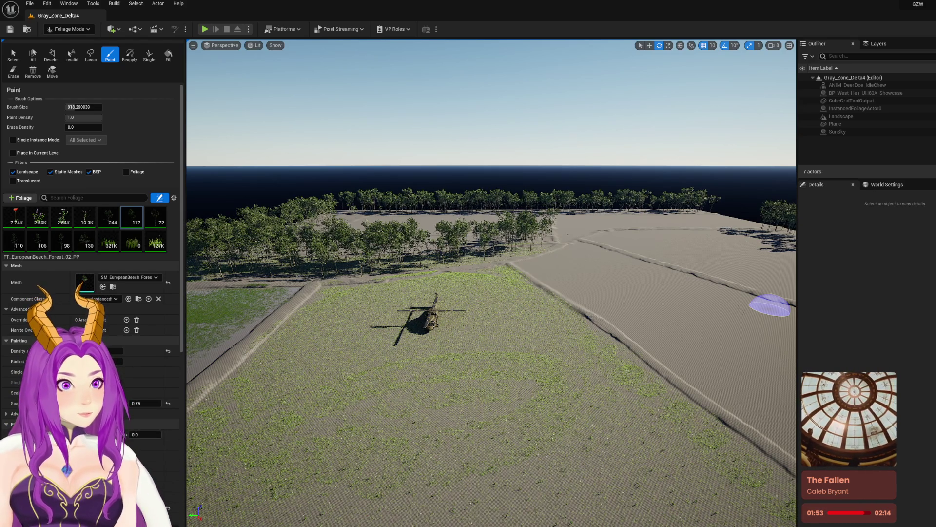
pyautogui.scroll(10, 596, 306)
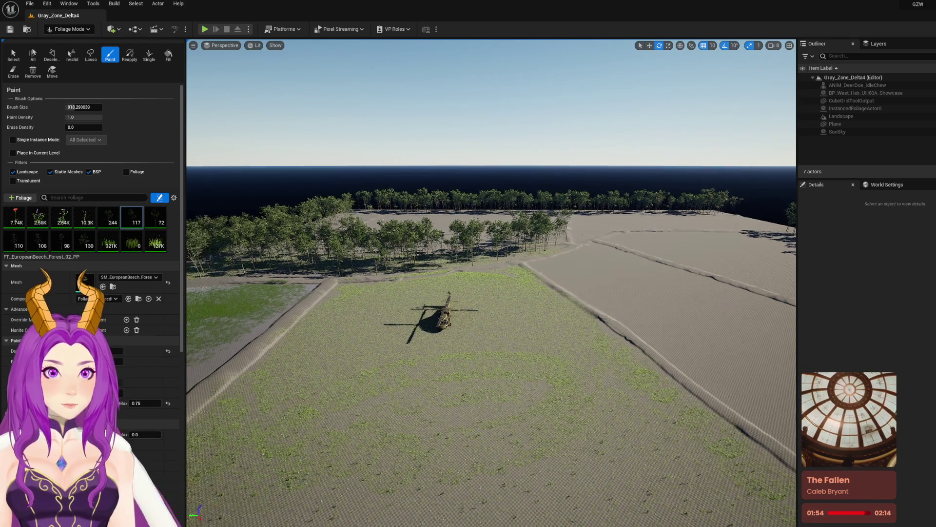
pyautogui.scroll(2, 586, 316)
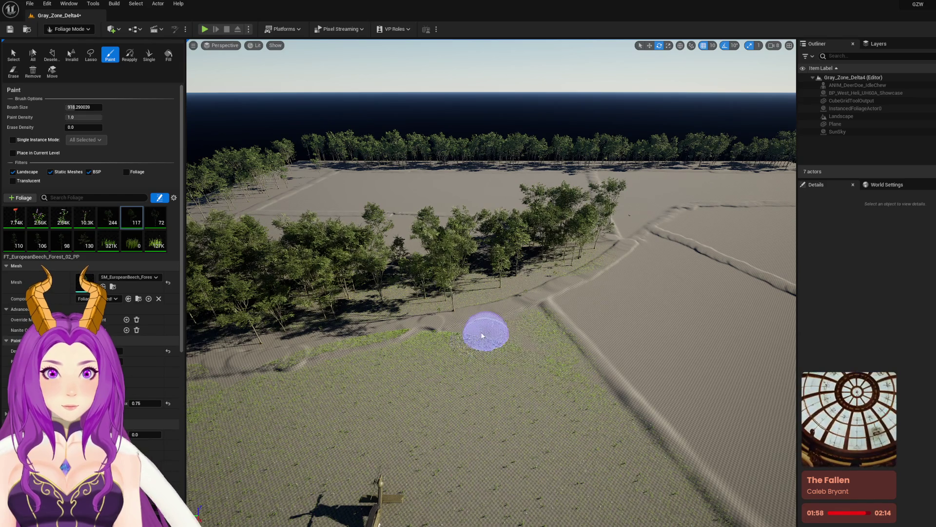
pyautogui.moveTo(479, 328)
pyautogui.mouseDown()
pyautogui.moveTo(454, 371)
pyautogui.moveTo(463, 390)
pyautogui.moveTo(429, 414)
pyautogui.moveTo(429, 317)
pyautogui.moveTo(439, 342)
pyautogui.moveTo(468, 342)
pyautogui.moveTo(456, 344)
pyautogui.mouseUp()
pyautogui.hotkey('ctrl', 's')
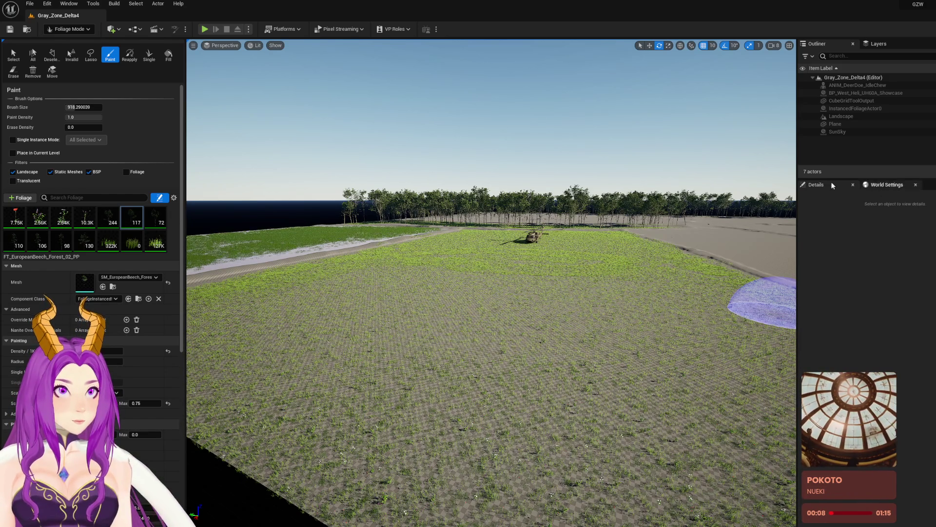
# Step: Switch to the Select foliage tool and bring up the editor modes list
pyautogui.scroll(-5, 492, 283)
pyautogui.scroll(-5, 492, 283)
pyautogui.scroll(5, 626, 182)
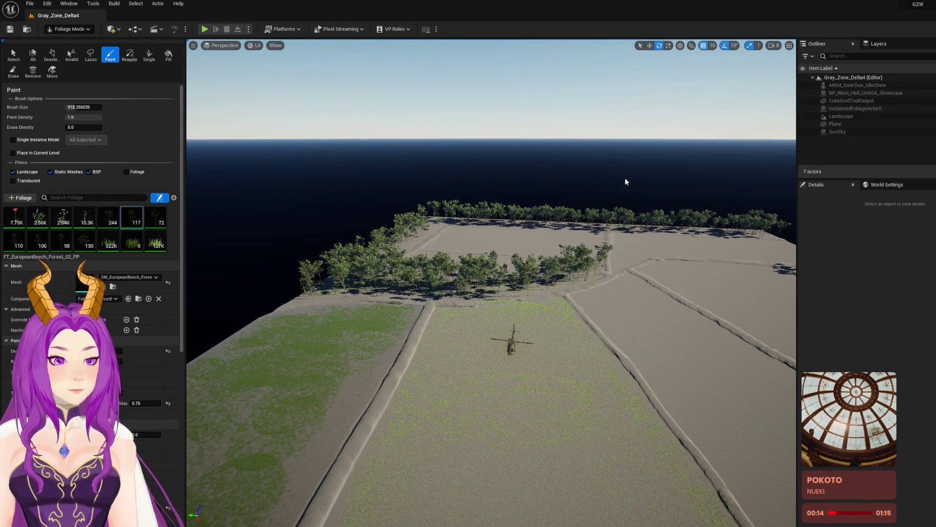
pyautogui.click(12, 57)
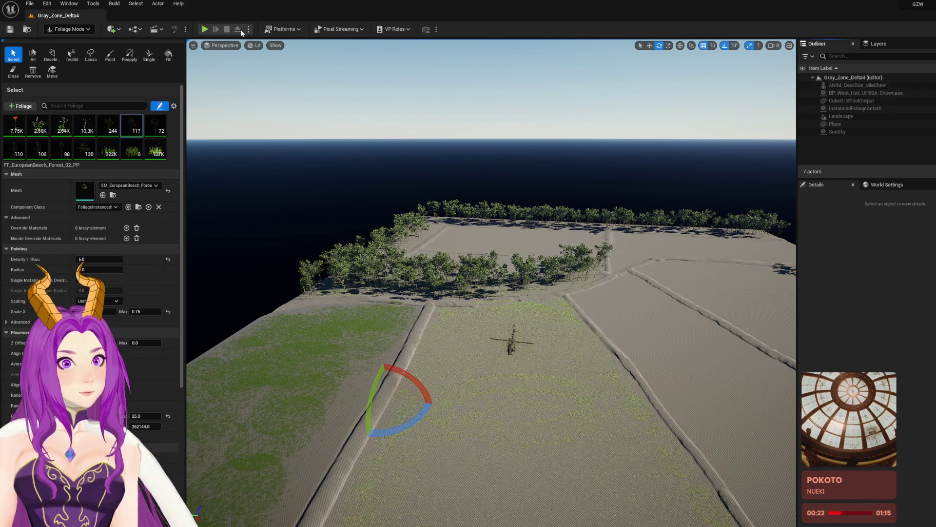
pyautogui.click(93, 29)
# Step: Return to Selection Mode, frame the landscape and select InstancedFoliageActor0
pyautogui.click(75, 42)
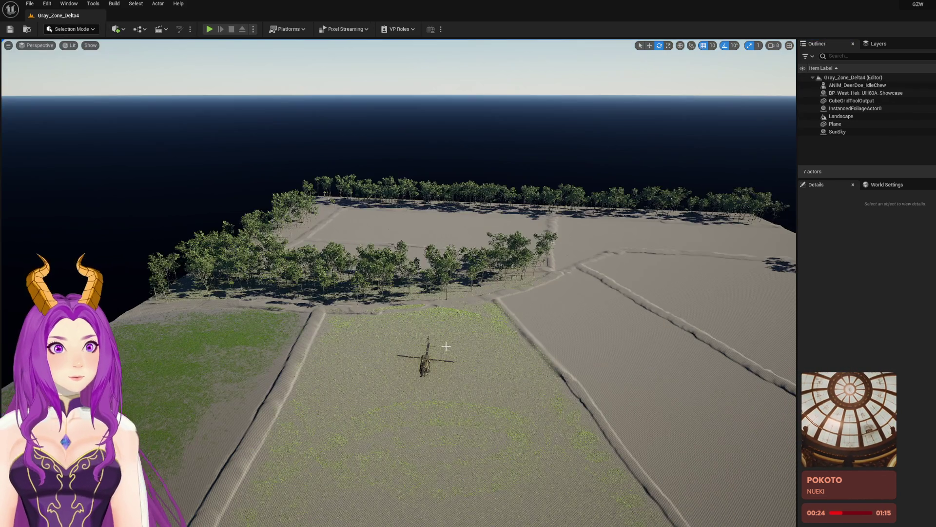
pyautogui.click(393, 385)
pyautogui.press('f')
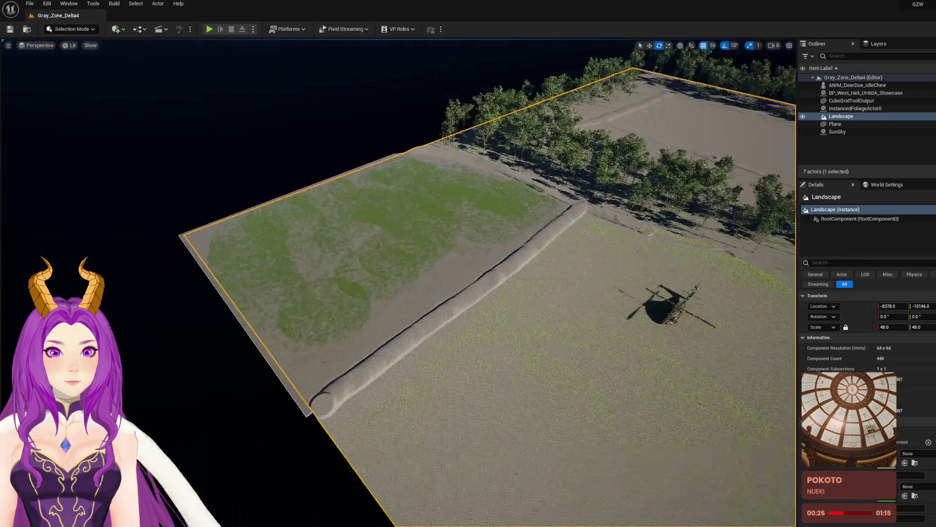
pyautogui.click(861, 108)
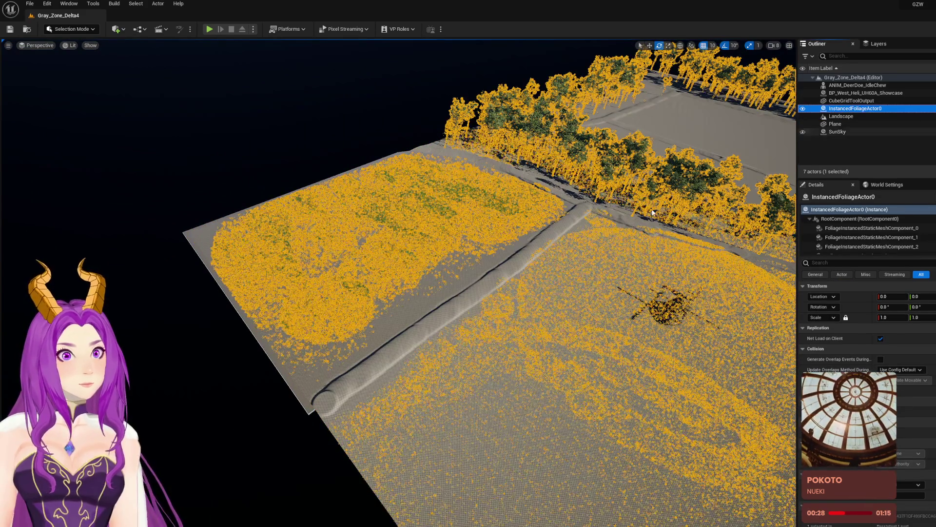
pyautogui.doubleClick(862, 108)
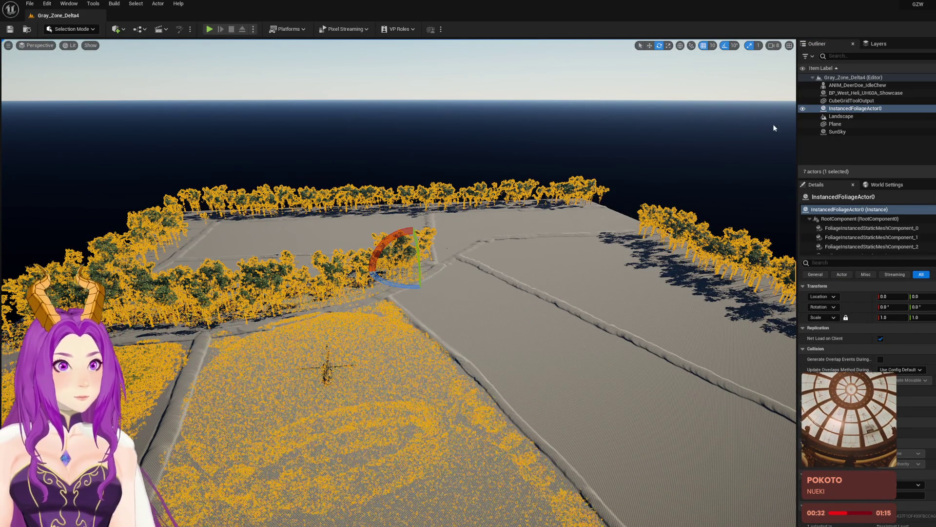
# Step: Hide InstancedFoliageActor0 to inspect the bare fields, then show it again
pyautogui.click(803, 110)
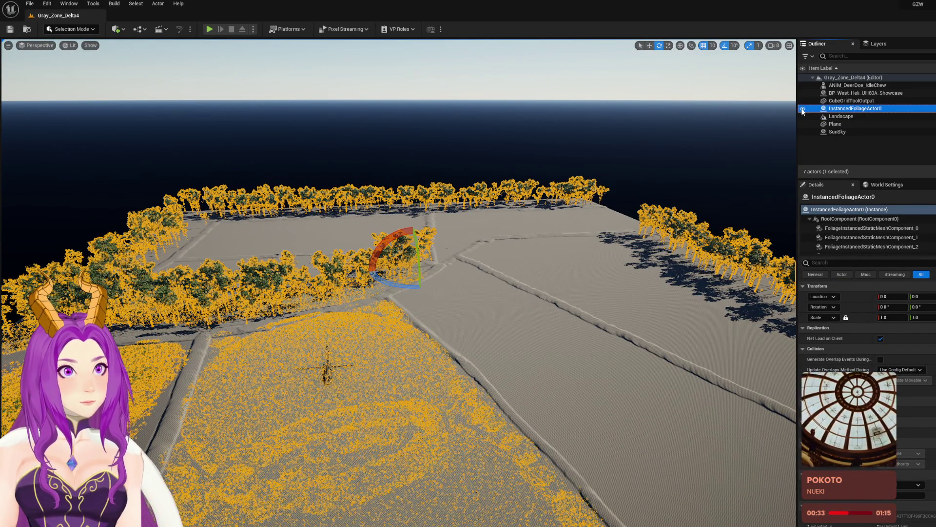
pyautogui.click(803, 110)
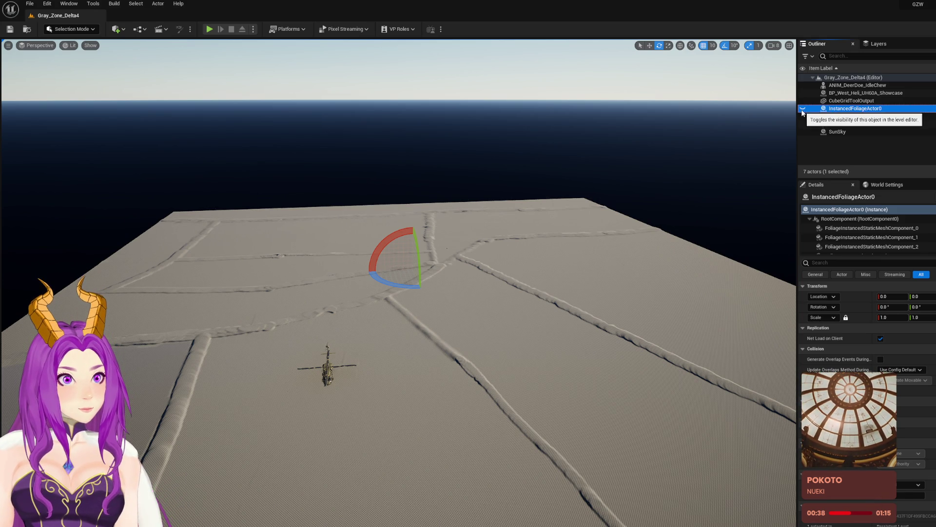
pyautogui.moveTo(491, 274)
pyautogui.mouseDown()
pyautogui.moveTo(514, 266)
pyautogui.moveTo(509, 302)
pyautogui.moveTo(498, 269)
pyautogui.mouseUp()
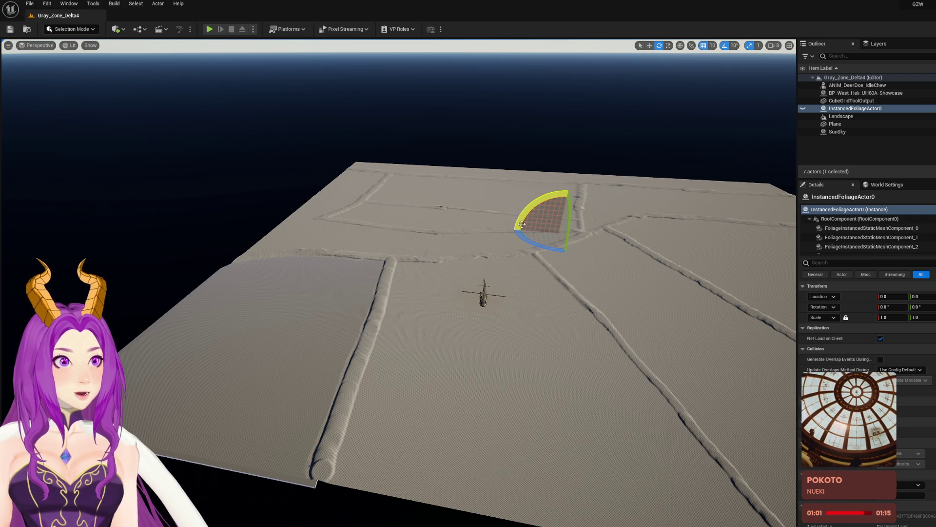
pyautogui.scroll(3, 532, 236)
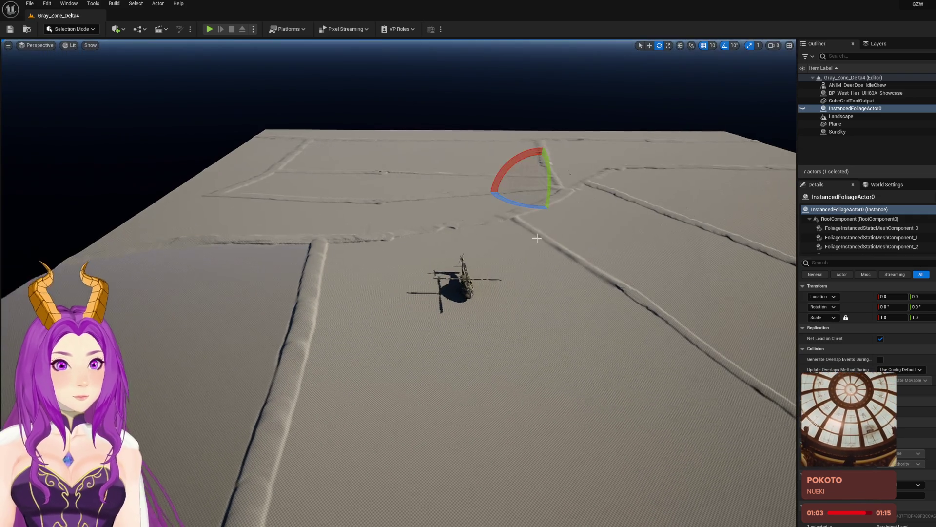
pyautogui.click(803, 108)
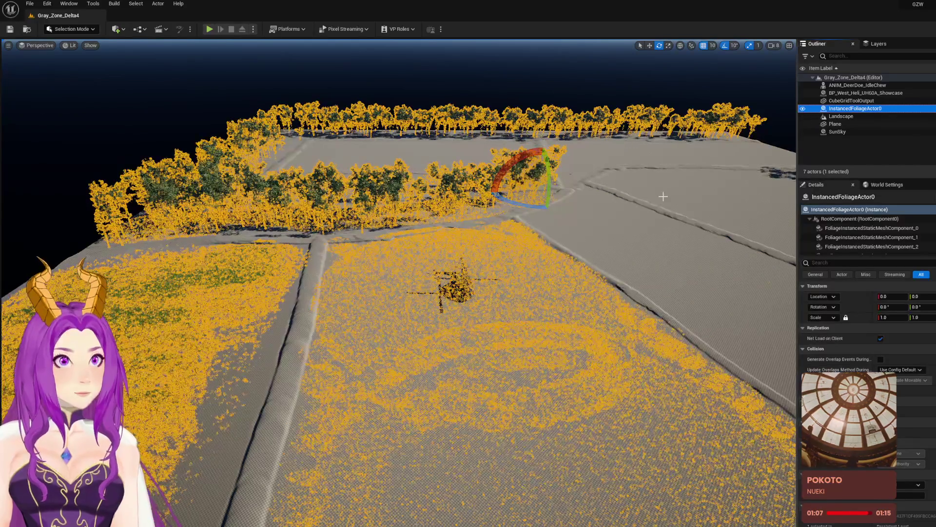
pyautogui.scroll(-5, 586, 227)
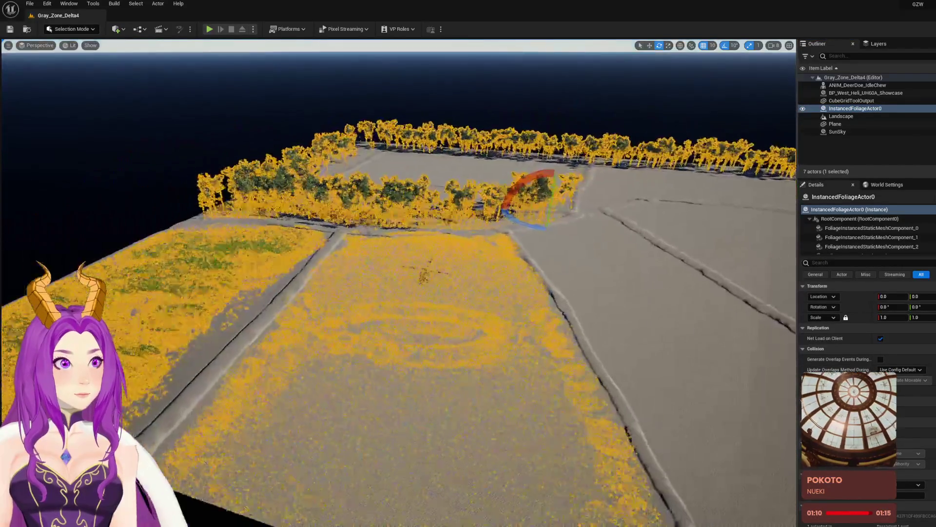
# Step: Hide the painted foliage again and select the CubeGridToolOutput field plane
pyautogui.press('Escape')
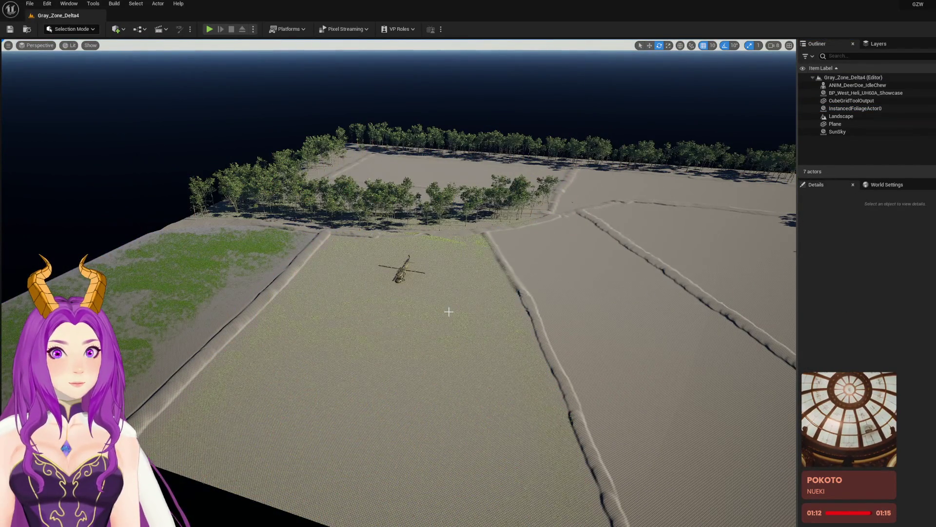
pyautogui.click(841, 116)
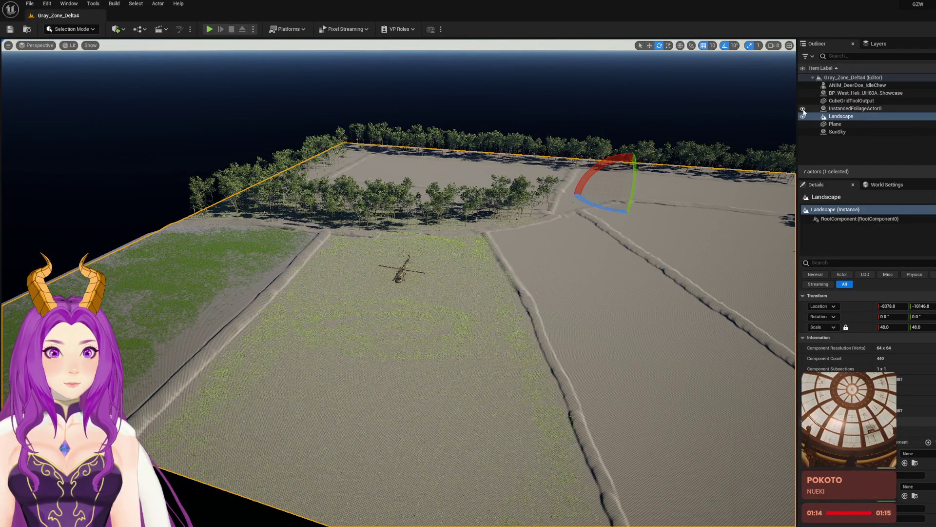
pyautogui.click(802, 108)
pyautogui.click(851, 100)
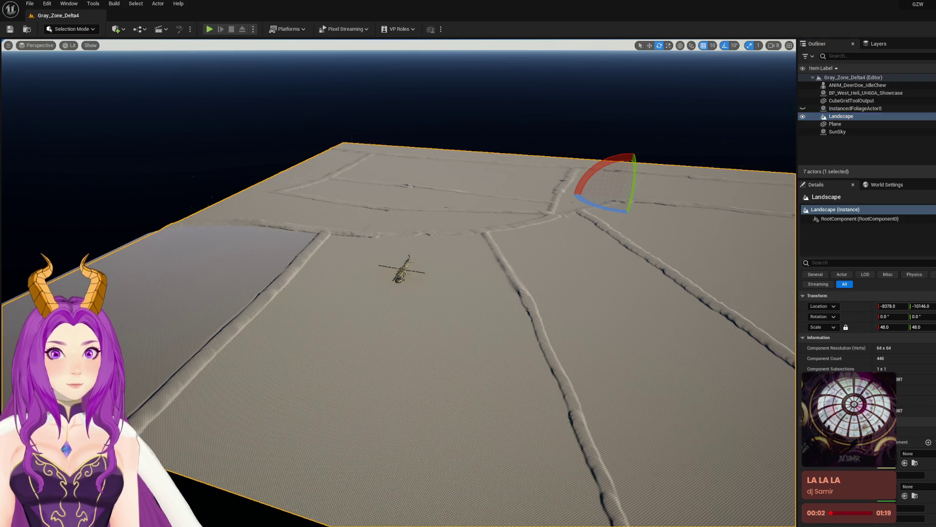
pyautogui.moveTo(322, 286)
pyautogui.mouseDown()
pyautogui.moveTo(312, 265)
pyautogui.moveTo(322, 286)
pyautogui.mouseUp()
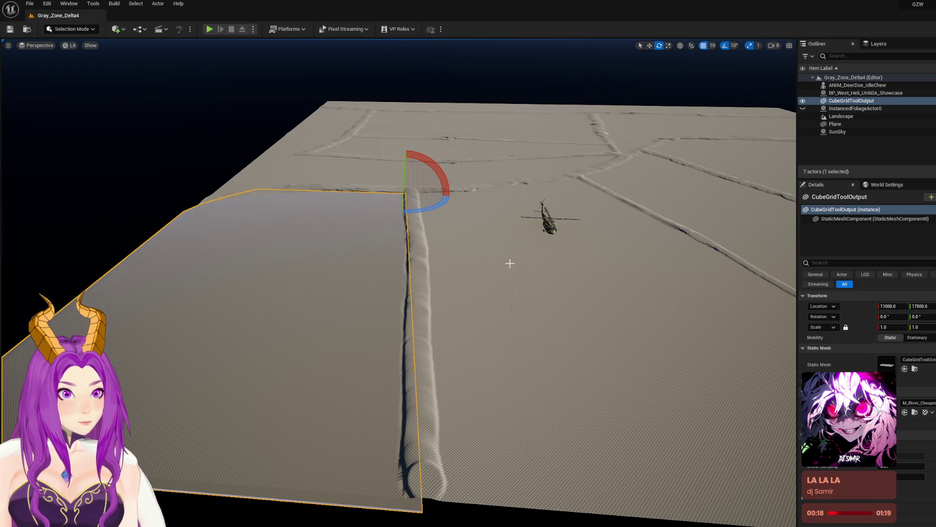
# Step: Alt-drag CubeGridToolOutput sideways into CubeGridToolOutput2 and position it over the neighbouring field
pyautogui.press('w')
pyautogui.moveTo(376, 193); pyautogui.dragTo(614, 189)
pyautogui.moveTo(537, 292); pyautogui.dragTo(586, 341)
pyautogui.moveTo(199, 94); pyautogui.dragTo(200, 94)
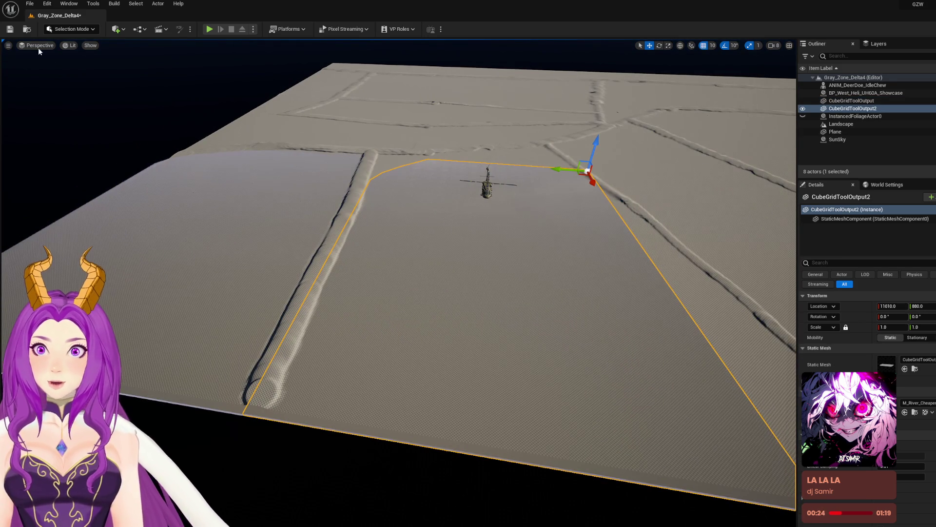
pyautogui.click(8, 45)
pyautogui.press('Escape')
pyautogui.click(433, 237)
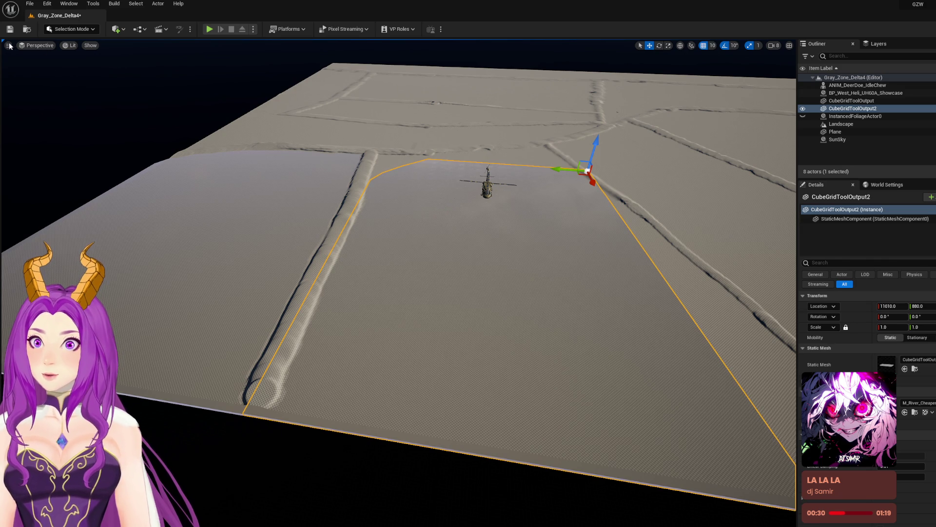
pyautogui.click(67, 30)
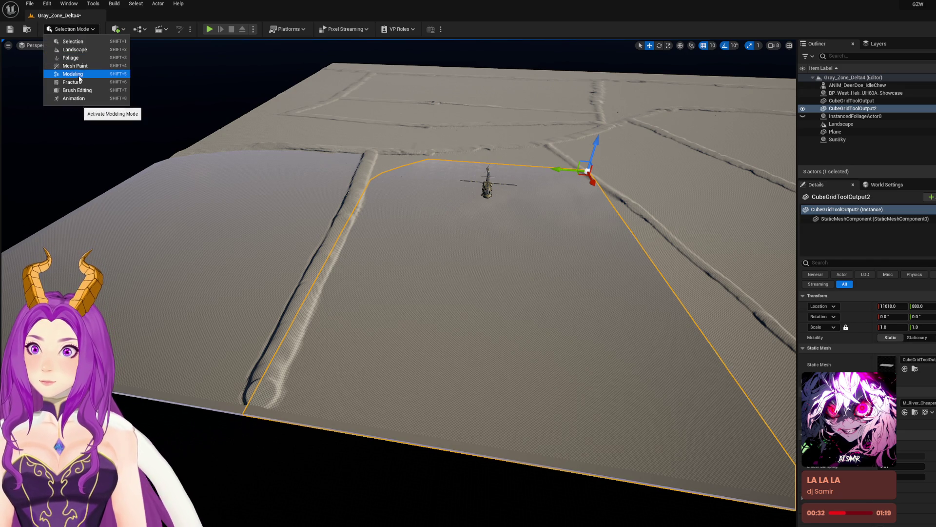
# Step: Switch to Modeling Mode and start PolyGroup Edit on the copied plane
pyautogui.click(78, 75)
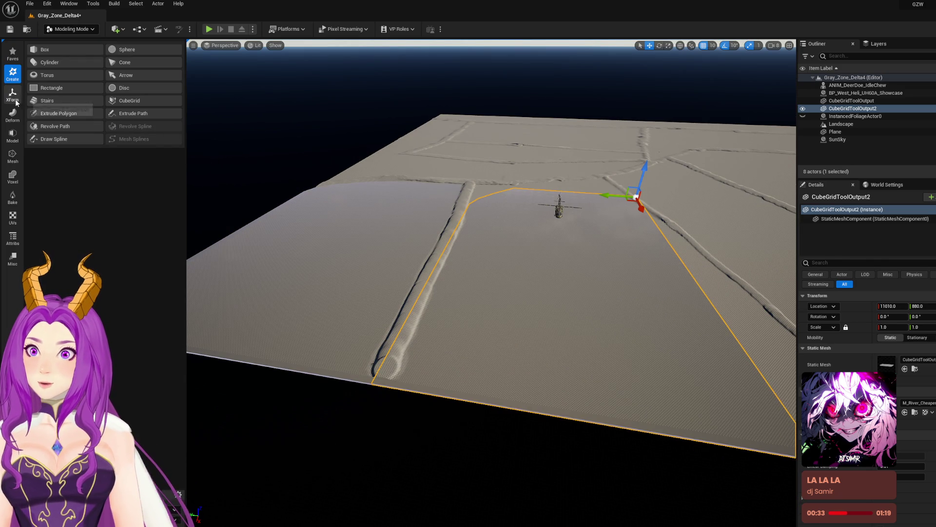
pyautogui.click(13, 135)
pyautogui.click(12, 156)
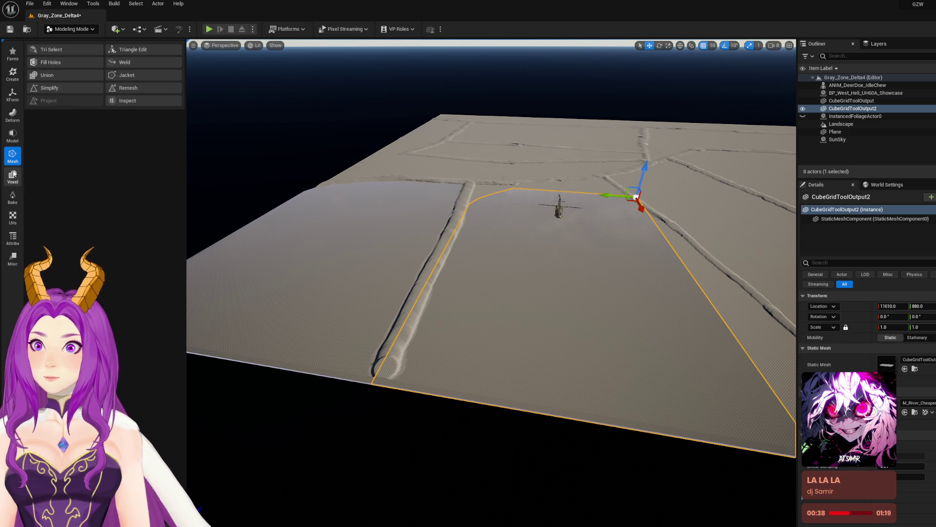
pyautogui.click(13, 135)
pyautogui.click(77, 48)
pyautogui.scroll(-10, 492, 283)
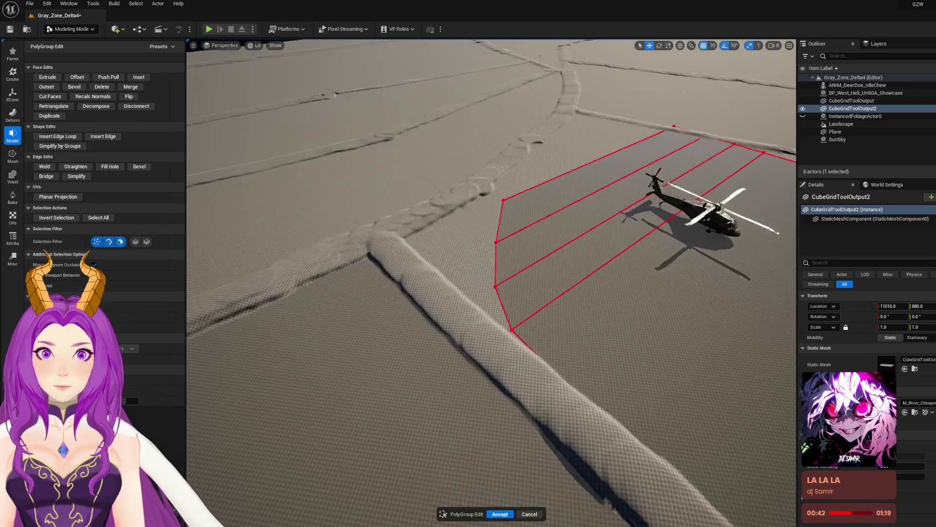
pyautogui.scroll(-3, 555, 231)
# Step: Slide a face and three vertices of the copy onto the path's edge
pyautogui.click(554, 230)
pyautogui.moveTo(555, 231); pyautogui.dragTo(424, 285)
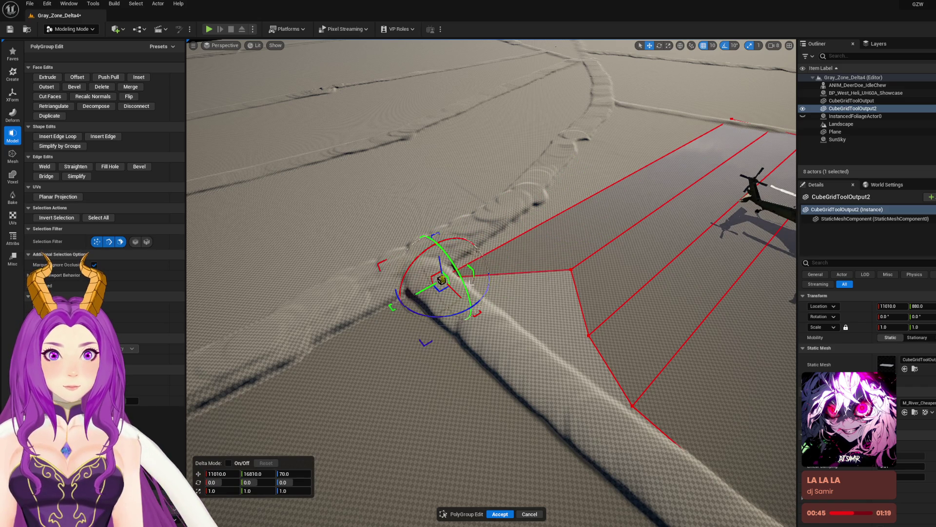
pyautogui.click(571, 269)
pyautogui.moveTo(570, 269); pyautogui.dragTo(508, 328)
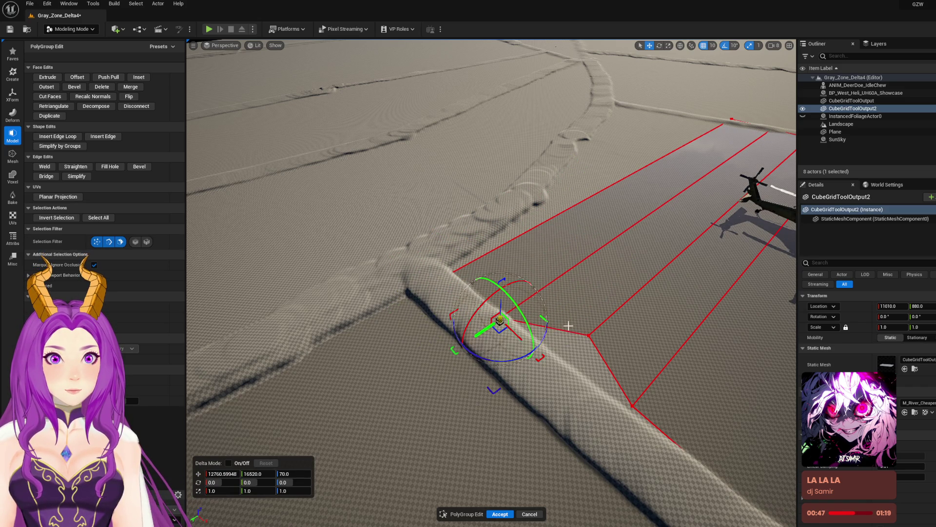
pyautogui.click(589, 335)
pyautogui.moveTo(590, 334); pyautogui.dragTo(533, 378)
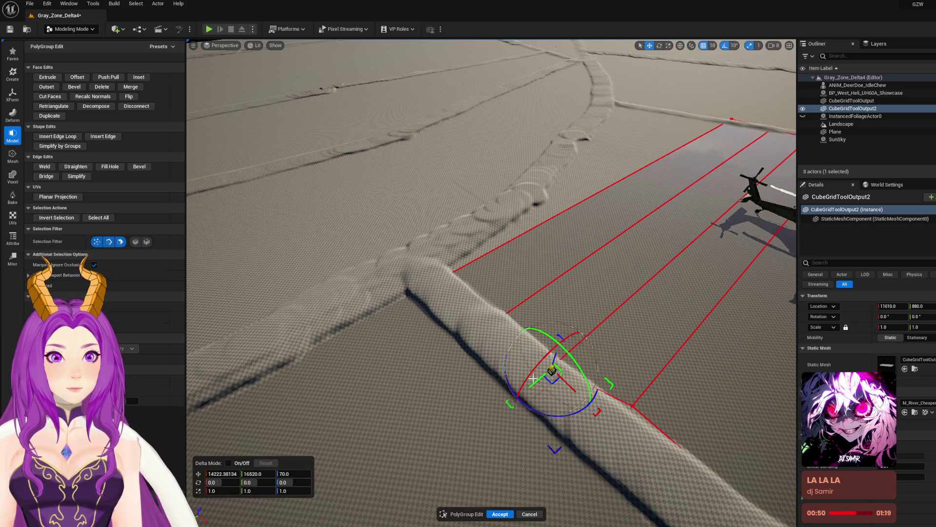
pyautogui.click(632, 406)
pyautogui.moveTo(632, 406); pyautogui.dragTo(604, 432)
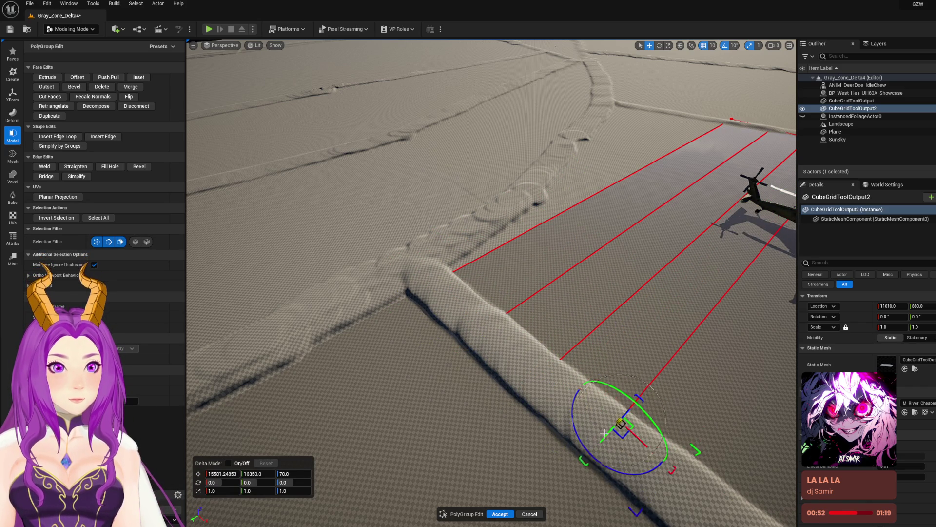
pyautogui.scroll(-10, 604, 433)
# Step: Move the plane's corner vertices out to the field boundary
pyautogui.click(534, 207)
pyautogui.click(529, 192)
pyautogui.moveTo(495, 194)
pyautogui.mouseDown()
pyautogui.moveTo(426, 199)
pyautogui.moveTo(434, 231)
pyautogui.moveTo(456, 213)
pyautogui.mouseUp()
pyautogui.moveTo(572, 182)
pyautogui.mouseDown()
pyautogui.moveTo(591, 213)
pyautogui.moveTo(596, 198)
pyautogui.mouseUp()
pyautogui.moveTo(664, 157)
pyautogui.mouseDown()
pyautogui.moveTo(554, 203)
pyautogui.moveTo(608, 205)
pyautogui.moveTo(590, 216)
pyautogui.moveTo(613, 255)
pyautogui.mouseUp()
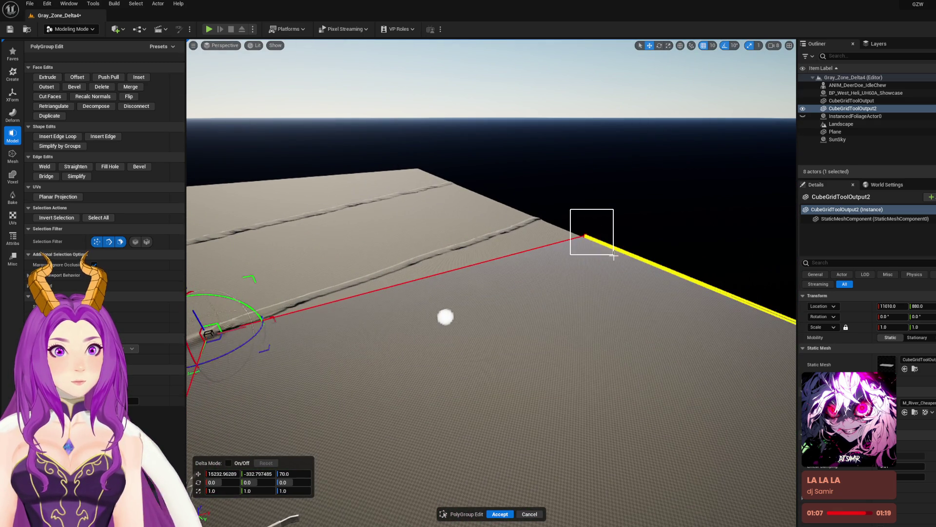
pyautogui.moveTo(575, 224)
pyautogui.mouseDown()
pyautogui.moveTo(603, 246)
pyautogui.moveTo(560, 223)
pyautogui.mouseUp()
pyautogui.moveTo(557, 320)
pyautogui.mouseDown()
pyautogui.moveTo(558, 385)
pyautogui.moveTo(725, 203)
pyautogui.mouseUp()
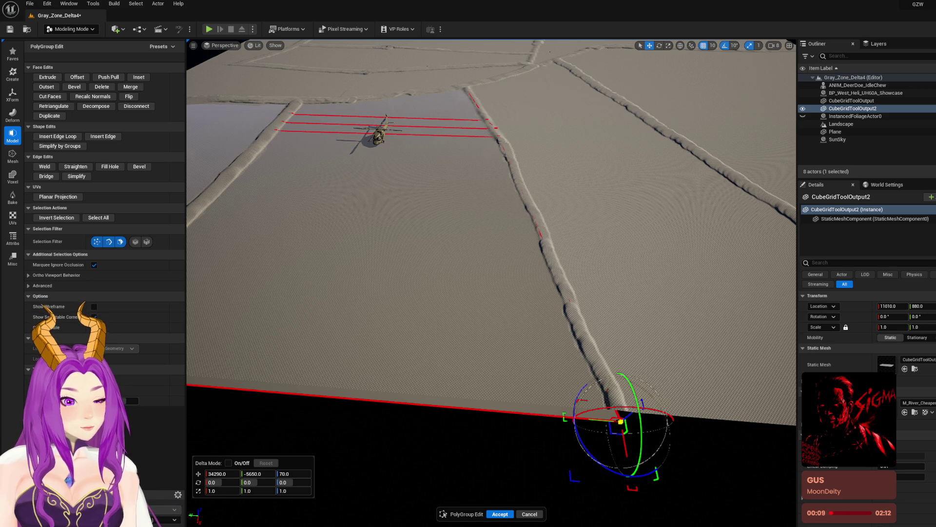
pyautogui.scroll(-5, 566, 238)
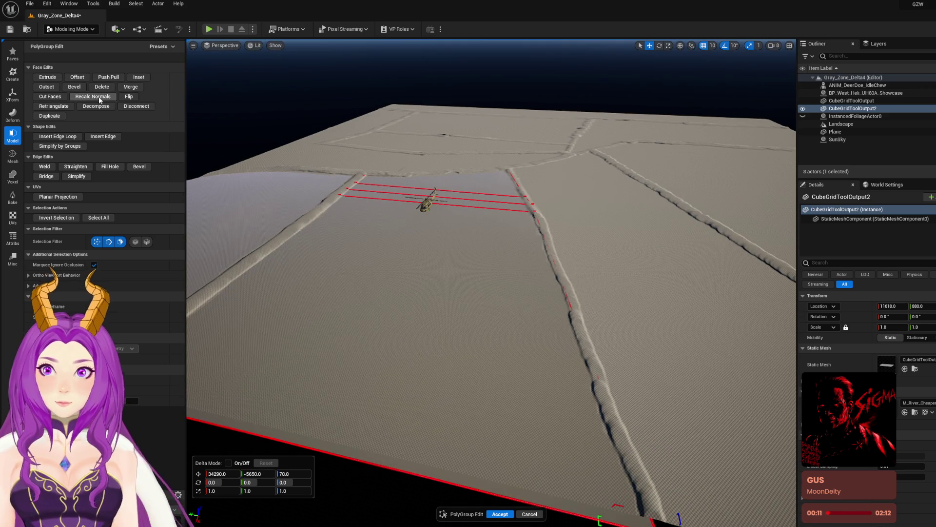
# Step: Accept the CubeGridToolOutput2 edit, then select and focus CubeGridToolOutput for PolyGroup Edit
pyautogui.click(500, 514)
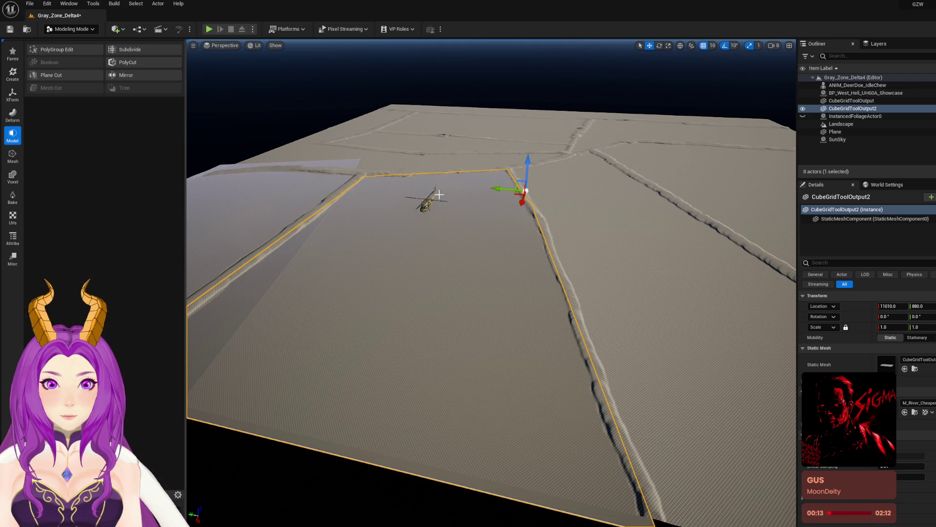
pyautogui.moveTo(541, 110); pyautogui.dragTo(426, 216)
pyautogui.click(426, 216)
pyautogui.press('f')
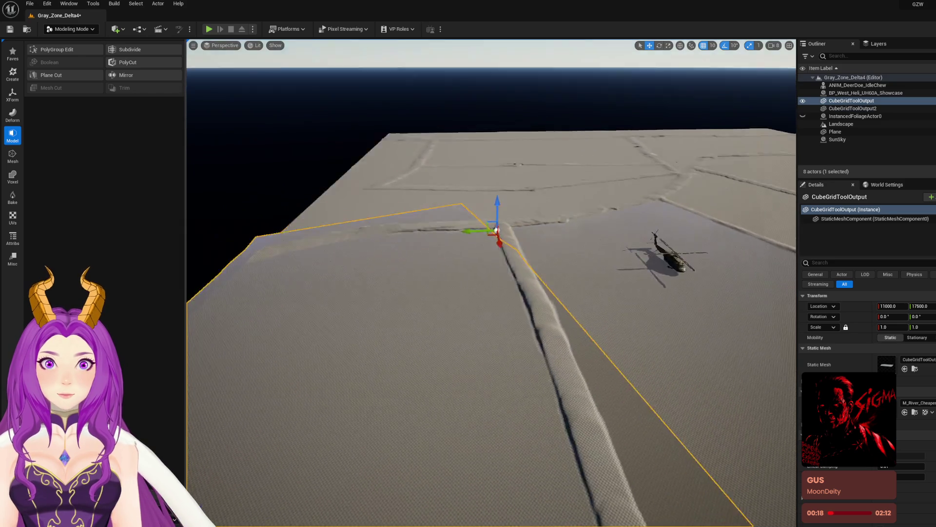
pyautogui.moveTo(505, 246)
pyautogui.mouseDown()
pyautogui.moveTo(471, 241)
pyautogui.moveTo(424, 196)
pyautogui.mouseUp()
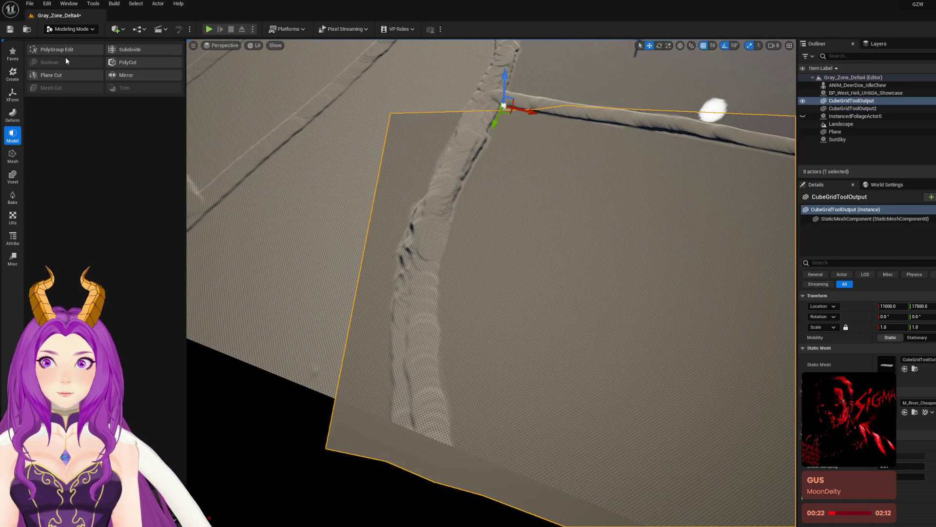
pyautogui.click(51, 49)
# Step: Move its corner vertex and path-side edge onto the paths, then accept and deselect
pyautogui.click(391, 113)
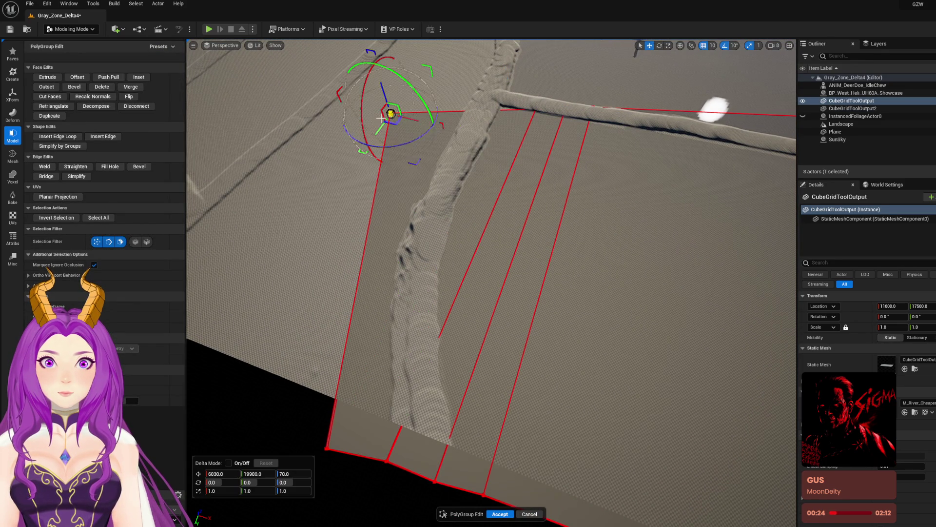
pyautogui.scroll(-3, 386, 156)
pyautogui.moveTo(413, 238); pyautogui.dragTo(488, 253)
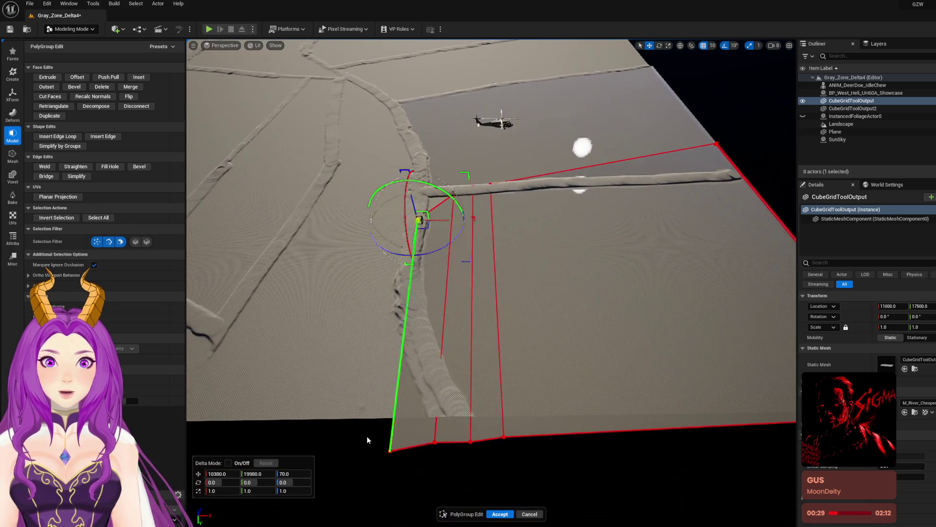
pyautogui.click(396, 441)
pyautogui.moveTo(428, 387); pyautogui.dragTo(437, 328)
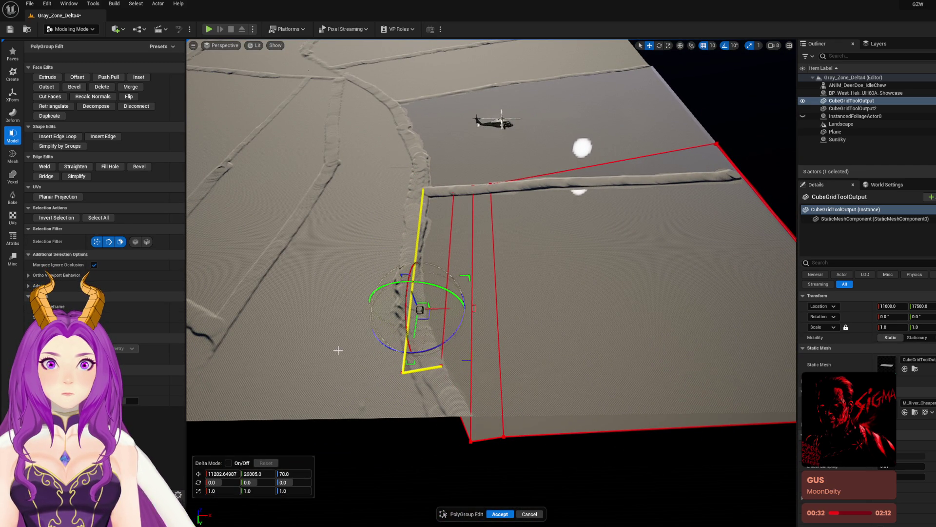
pyautogui.moveTo(351, 344); pyautogui.dragTo(481, 453)
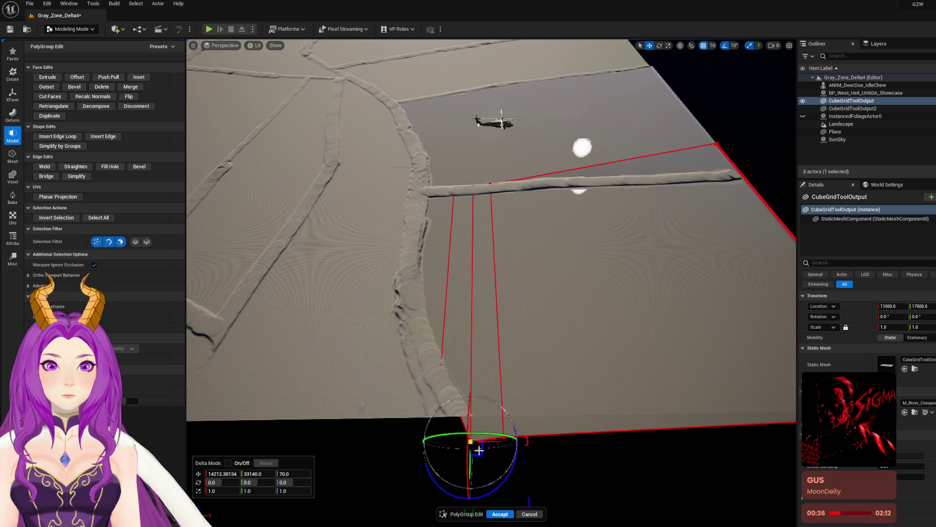
pyautogui.click(499, 513)
pyautogui.press('Escape')
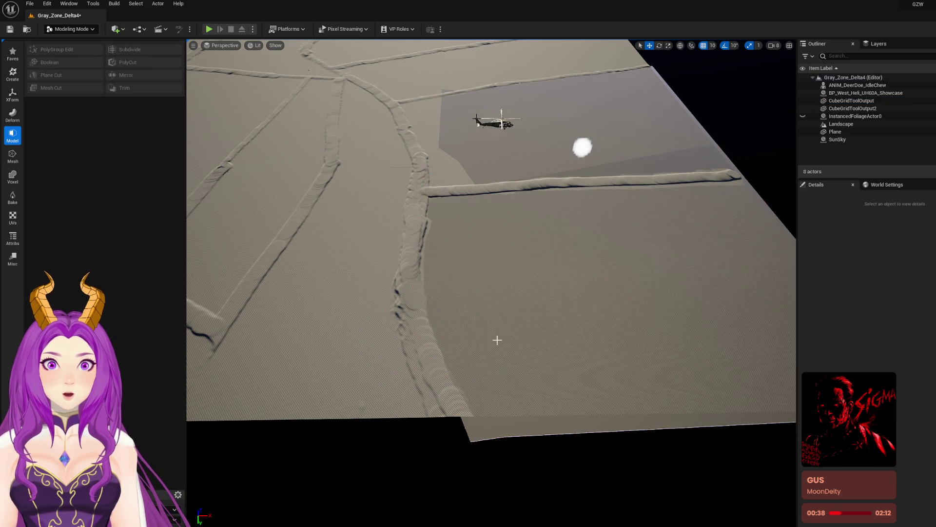
# Step: Reselect CubeGridToolOutput and undo three edits to remove the second plane's reshape
pyautogui.click(496, 328)
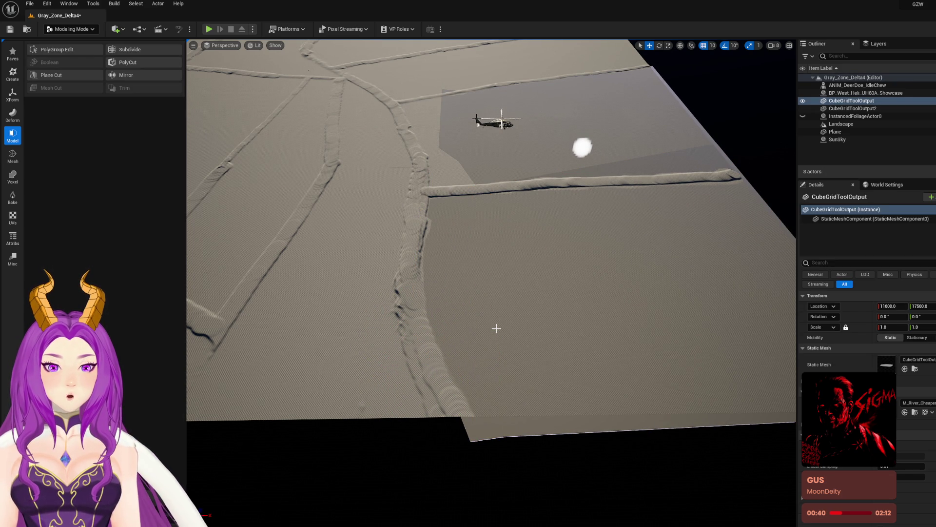
pyautogui.hotkey('ctrl', 'z')
pyautogui.hotkey('ctrl', 'z')
pyautogui.hotkey('ctrl', 'z')
pyautogui.hotkey('ctrl', 'z')
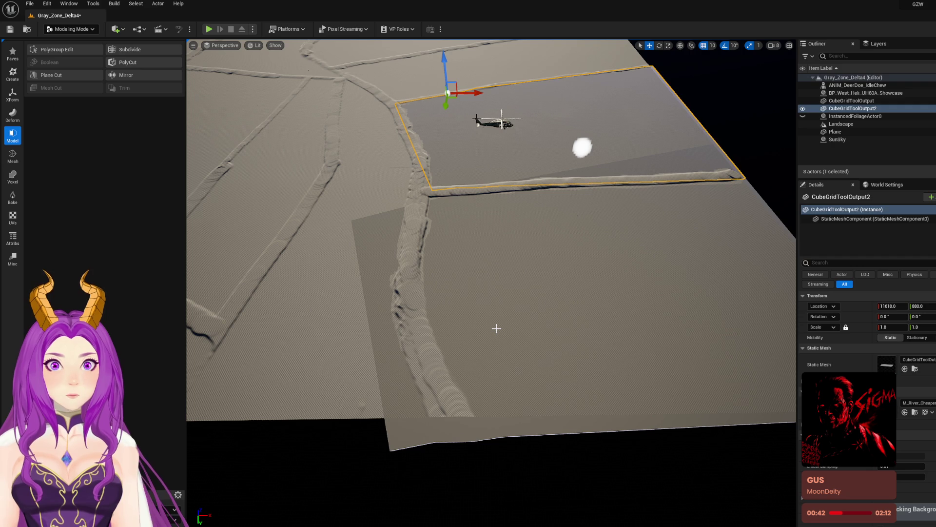
pyautogui.hotkey('ctrl', 'z')
pyautogui.hotkey('ctrl', 'z')
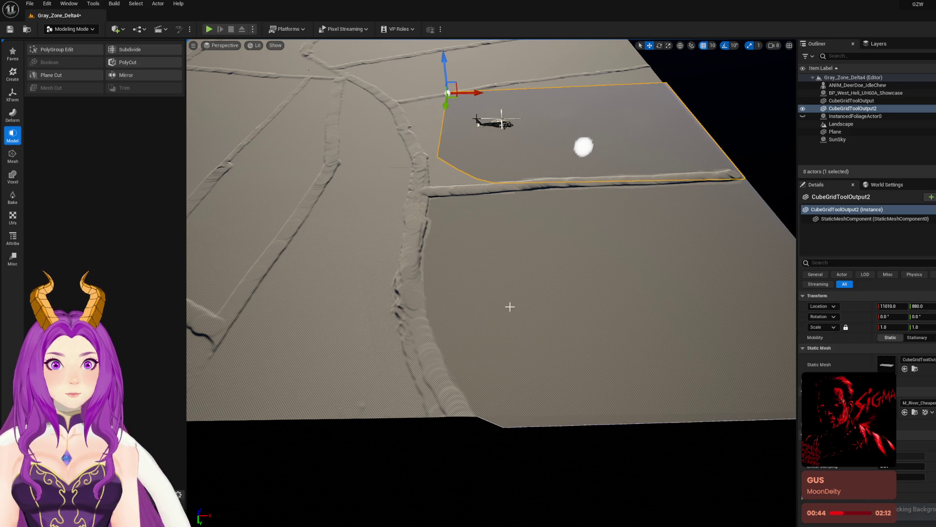
pyautogui.hotkey('ctrl', 'z')
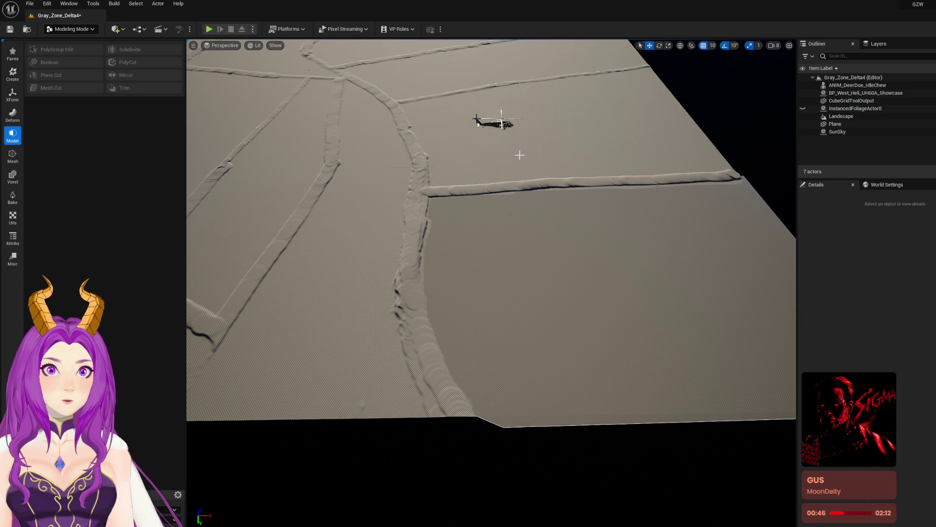
# Step: Inspect CubeGridToolOutput's Outliner context actions, including Attach To, then dismiss the menu
pyautogui.moveTo(509, 154); pyautogui.dragTo(545, 334)
pyautogui.click(545, 334)
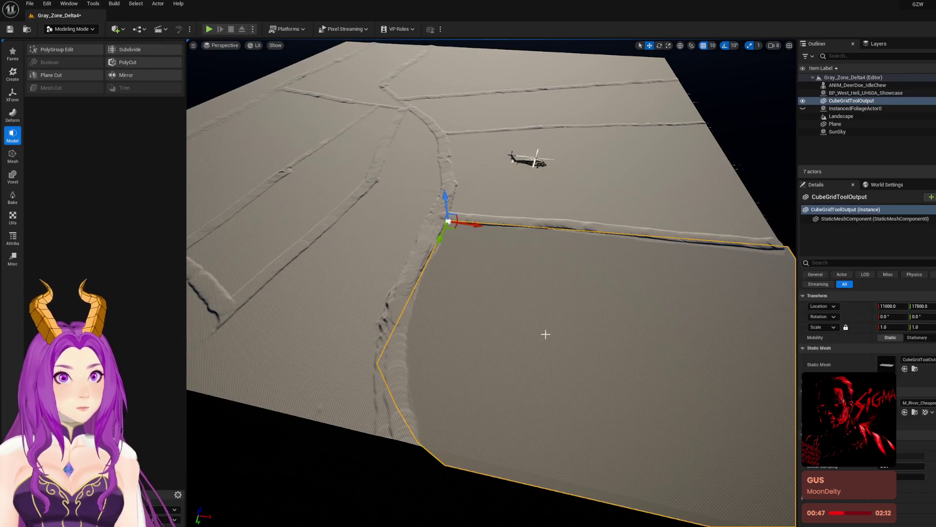
pyautogui.rightClick(851, 106)
pyautogui.moveTo(618, 252); pyautogui.dragTo(605, 274)
pyautogui.rightClick(865, 101)
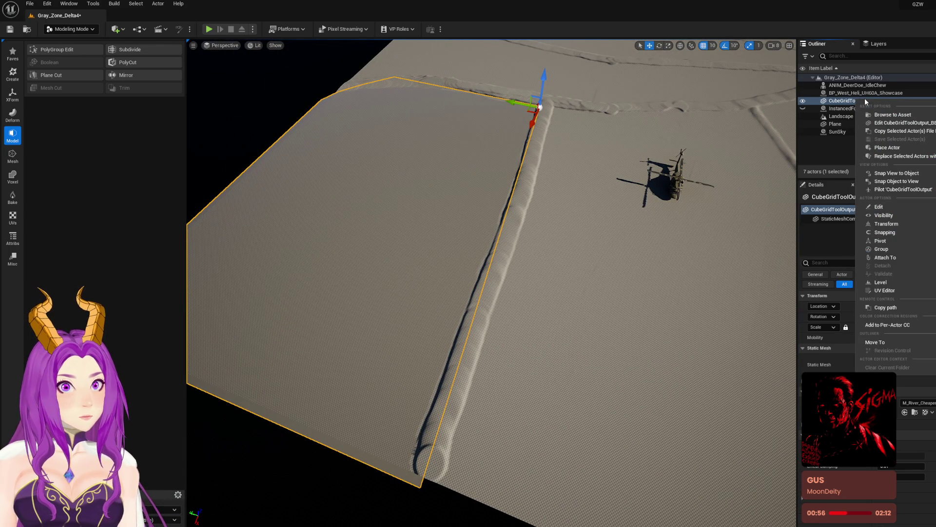
pyautogui.moveTo(605, 273); pyautogui.dragTo(604, 273)
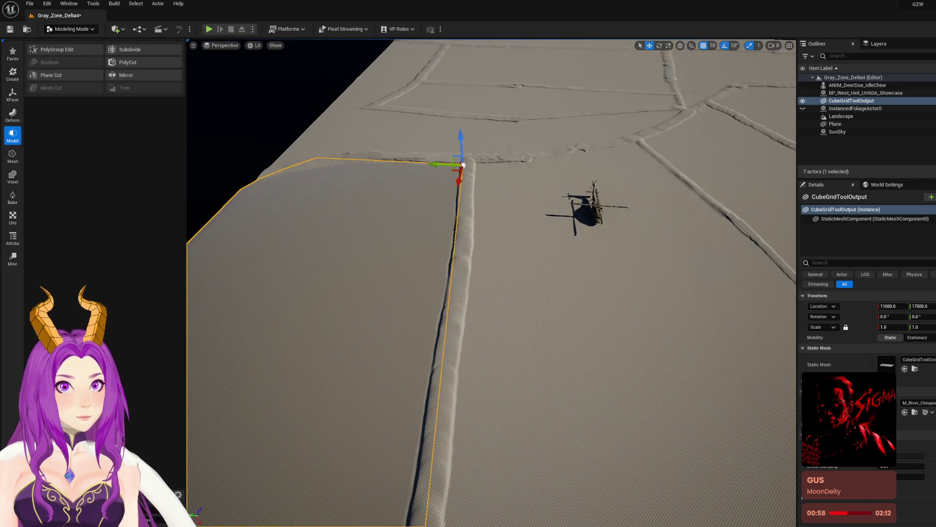
pyautogui.rightClick(851, 101)
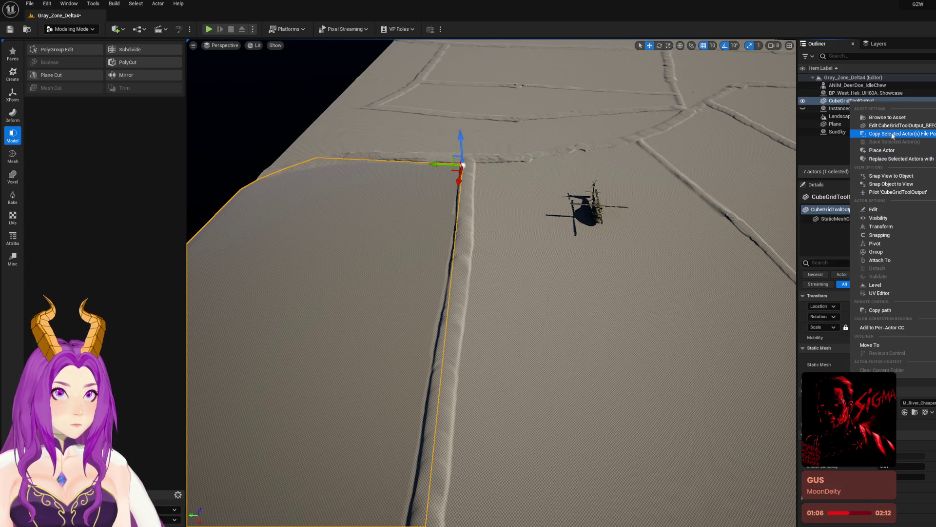
pyautogui.moveTo(872, 262)
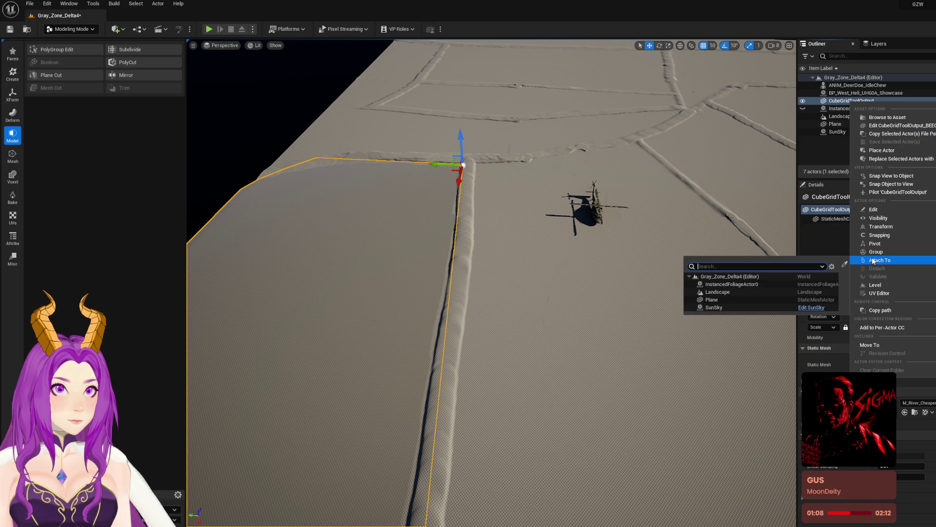
pyautogui.press('Escape')
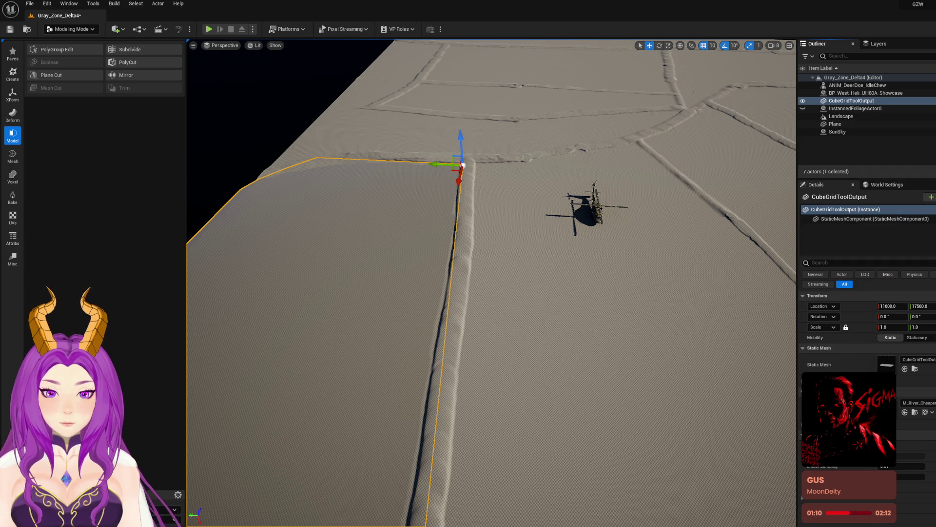
# Step: Duplicate CubeGridToolOutput with Ctrl+D and delete the duplicate again
pyautogui.click(852, 102)
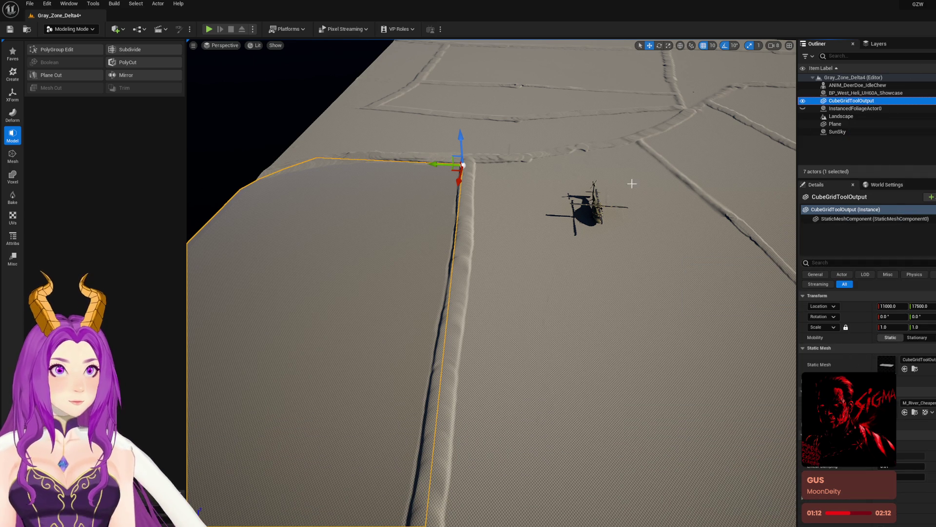
pyautogui.hotkey('ctrl', 'd')
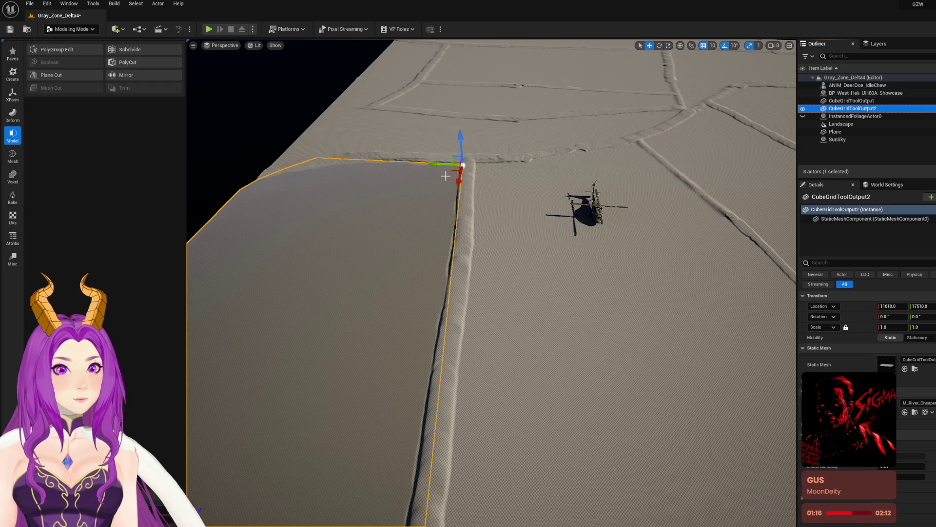
pyautogui.press('Delete')
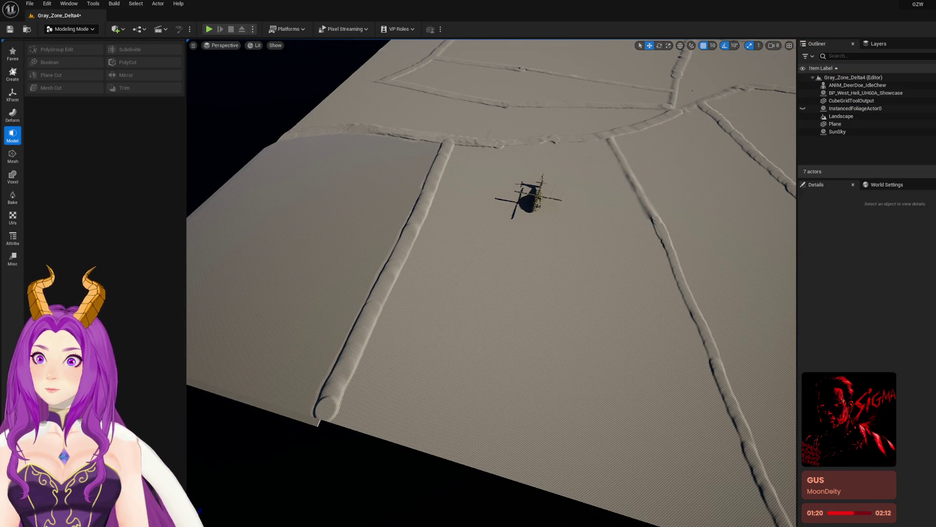
# Step: Draw a Cube Grid block over the next field, raise it with E, and accept it
pyautogui.click(13, 73)
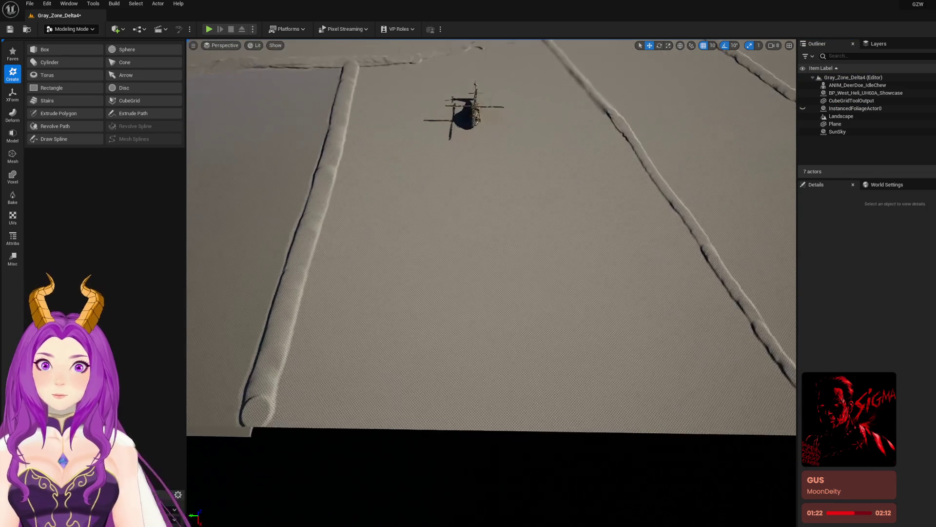
pyautogui.click(141, 100)
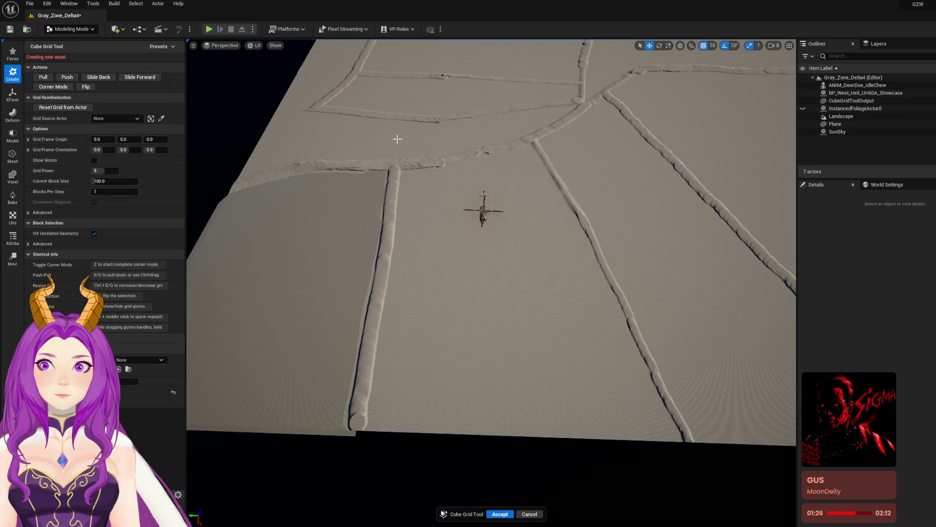
pyautogui.moveTo(395, 140)
pyautogui.mouseDown()
pyautogui.moveTo(648, 412)
pyautogui.moveTo(720, 472)
pyautogui.mouseUp()
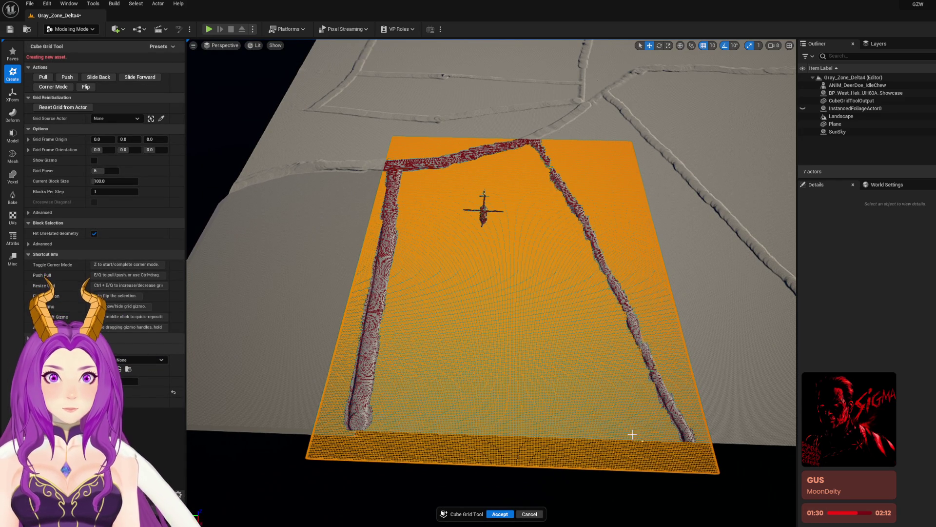
pyautogui.press('e')
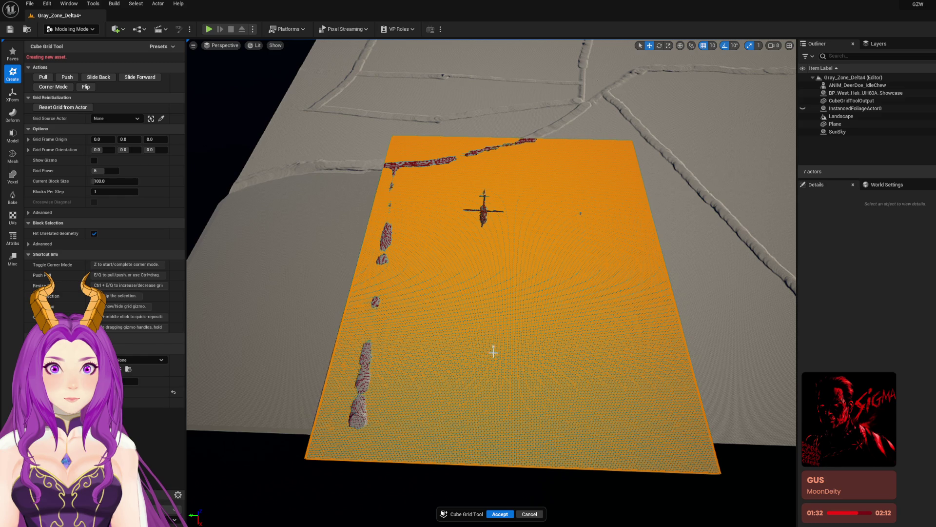
pyautogui.scroll(5, 494, 346)
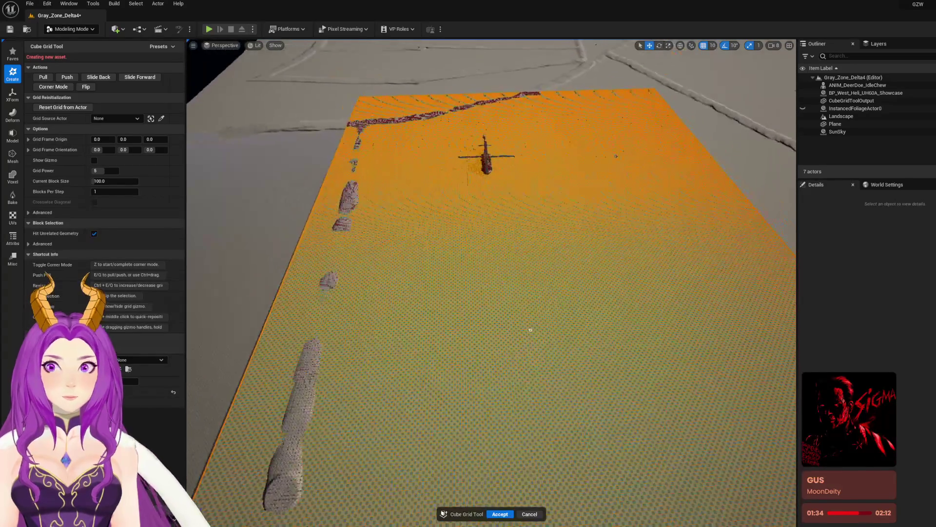
pyautogui.click(499, 513)
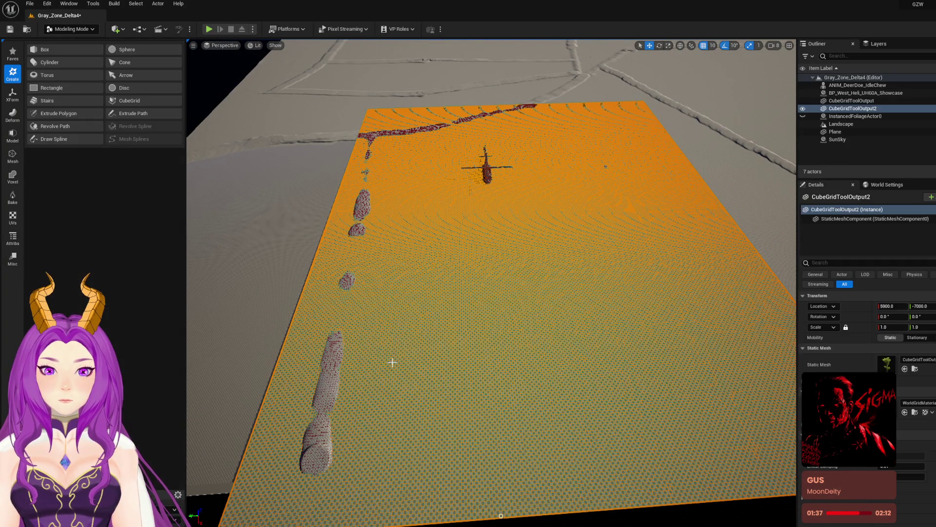
# Step: In PolyGroup Edit, move the plane's near corner vertex toward the path
pyautogui.click(13, 136)
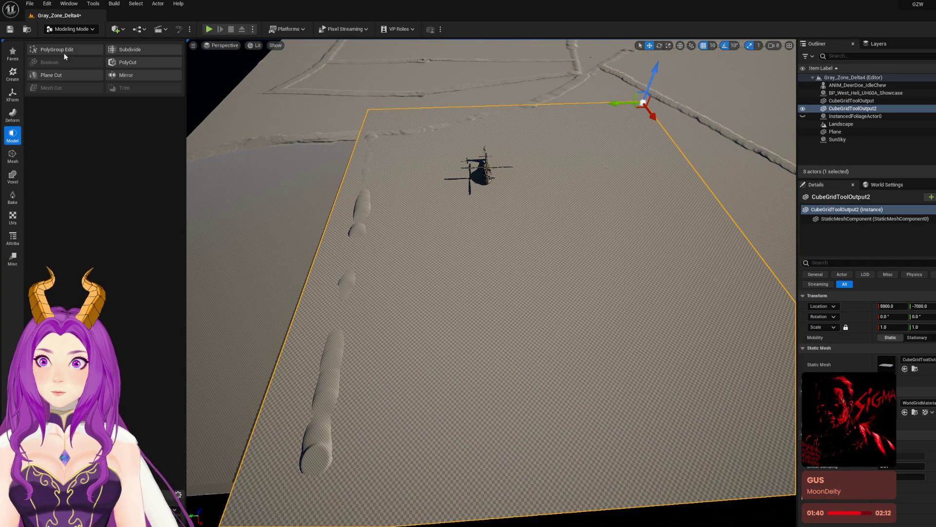
pyautogui.click(56, 50)
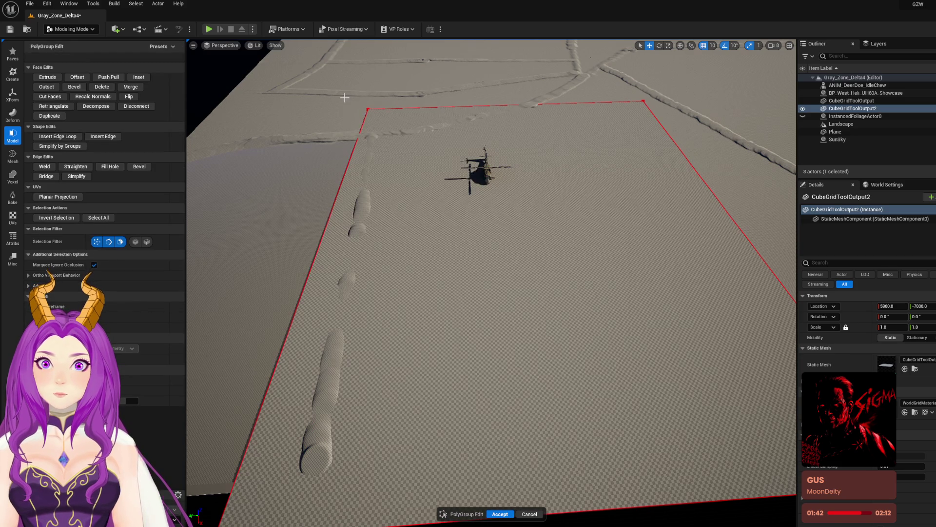
pyautogui.moveTo(396, 140)
pyautogui.mouseDown()
pyautogui.moveTo(398, 195)
pyautogui.moveTo(425, 192)
pyautogui.moveTo(431, 170)
pyautogui.mouseUp()
pyautogui.scroll(3, 390, 156)
pyautogui.click(431, 170)
pyautogui.moveTo(562, 74)
pyautogui.mouseDown()
pyautogui.moveTo(663, 151)
pyautogui.moveTo(513, 156)
pyautogui.moveTo(531, 158)
pyautogui.mouseUp()
pyautogui.scroll(5, 531, 158)
# Step: Slide the remaining corner vertices onto the path and field edges, then accept the edit
pyautogui.moveTo(345, 345); pyautogui.dragTo(477, 407)
pyautogui.moveTo(394, 373)
pyautogui.mouseDown()
pyautogui.moveTo(463, 366)
pyautogui.moveTo(445, 361)
pyautogui.moveTo(456, 364)
pyautogui.mouseUp()
pyautogui.scroll(-5, 456, 364)
pyautogui.scroll(8, 585, 293)
pyautogui.moveTo(750, 349)
pyautogui.mouseDown()
pyautogui.moveTo(659, 398)
pyautogui.moveTo(597, 380)
pyautogui.moveTo(647, 372)
pyautogui.mouseUp()
pyautogui.scroll(-3, 634, 415)
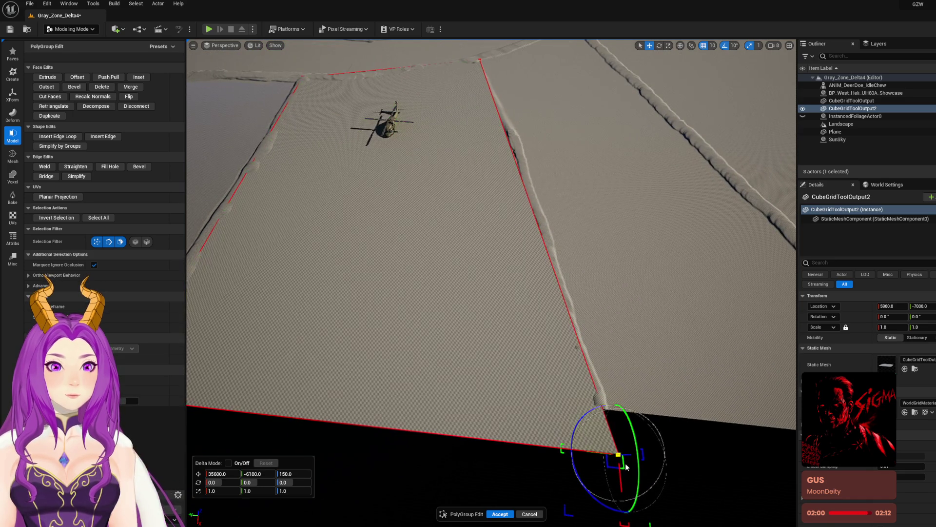
pyautogui.moveTo(618, 474)
pyautogui.mouseDown()
pyautogui.moveTo(596, 426)
pyautogui.moveTo(603, 420)
pyautogui.mouseUp()
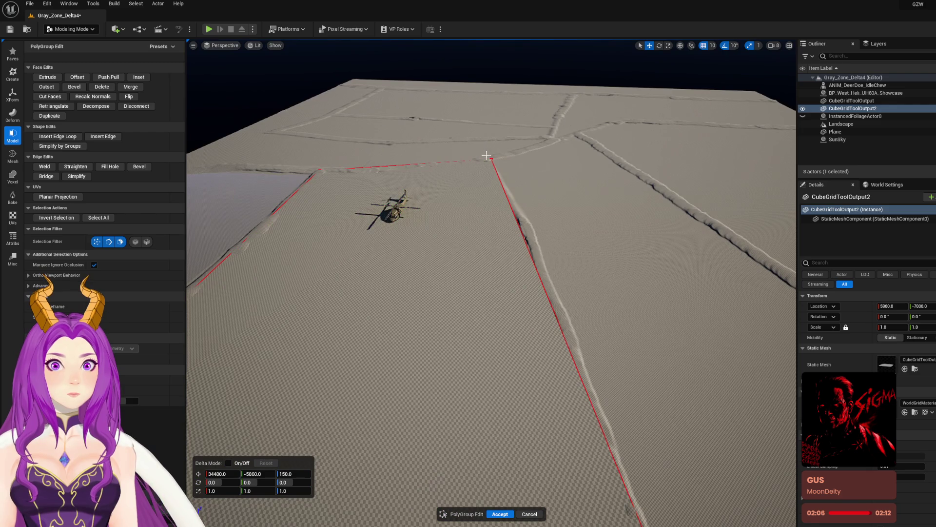
pyautogui.click(492, 159)
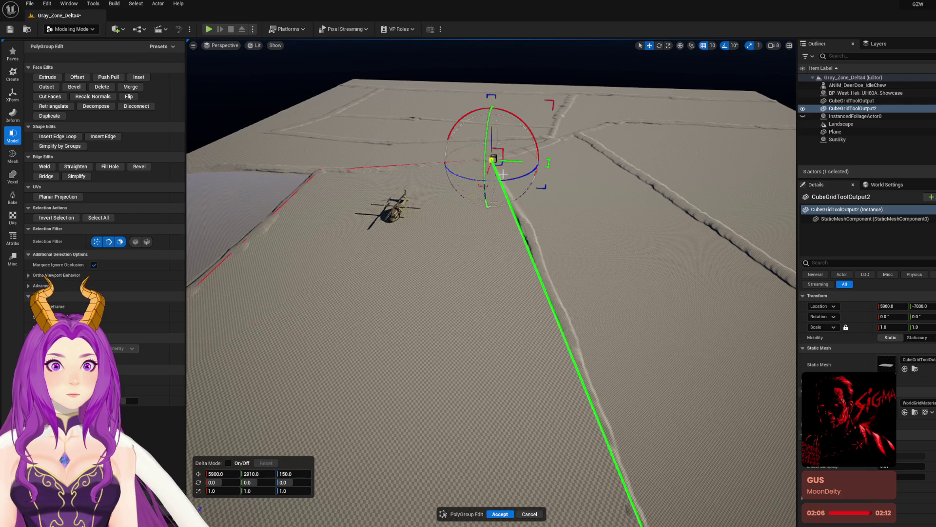
pyautogui.moveTo(510, 161); pyautogui.dragTo(504, 160)
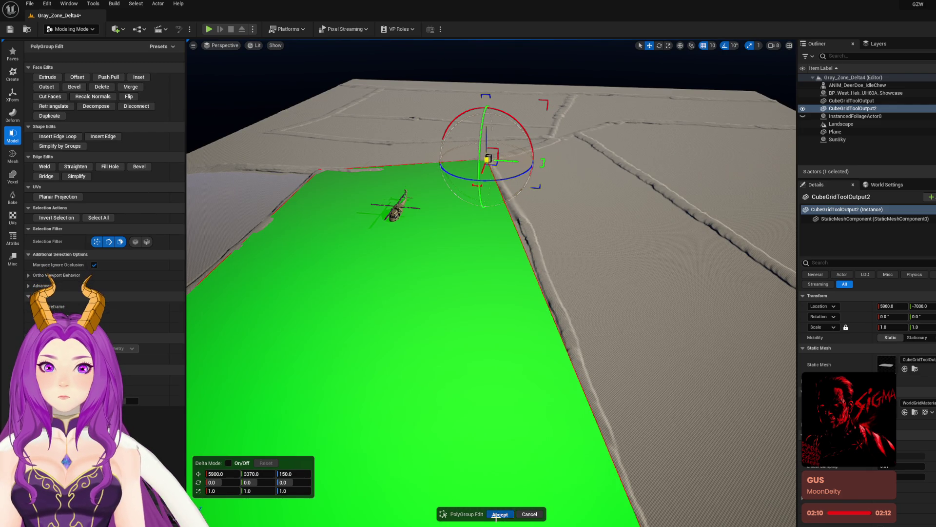
pyautogui.click(497, 514)
# Step: Pull the view back over the fields to review the reshaped plane
pyautogui.moveTo(500, 434); pyautogui.dragTo(463, 488)
pyautogui.moveTo(450, 378); pyautogui.dragTo(443, 376)
pyautogui.moveTo(488, 341); pyautogui.dragTo(483, 363)
pyautogui.moveTo(522, 209)
pyautogui.mouseDown()
pyautogui.moveTo(522, 201)
pyautogui.moveTo(523, 209)
pyautogui.mouseUp()
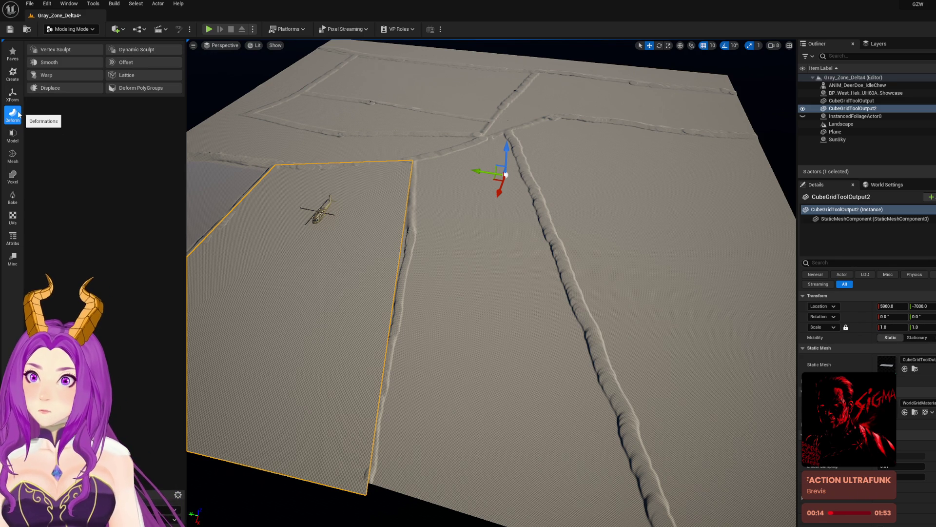
pyautogui.click(13, 74)
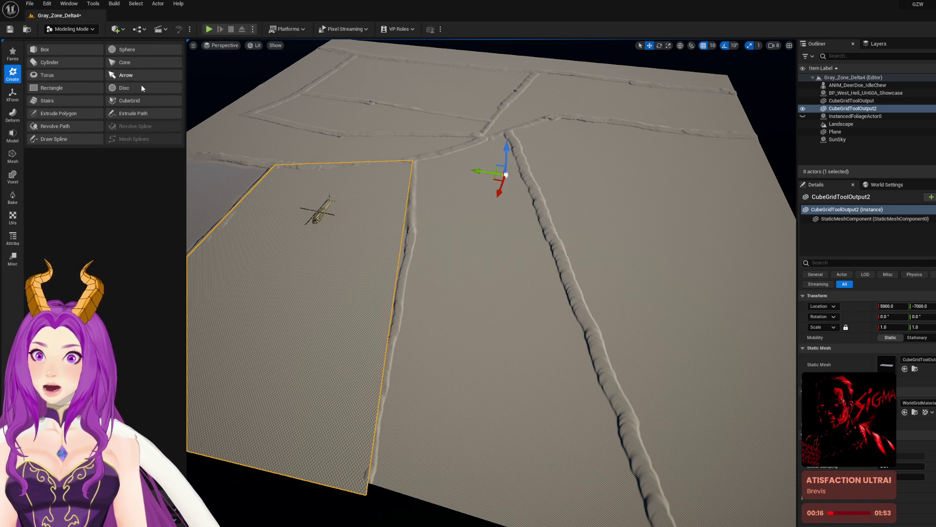
pyautogui.click(140, 101)
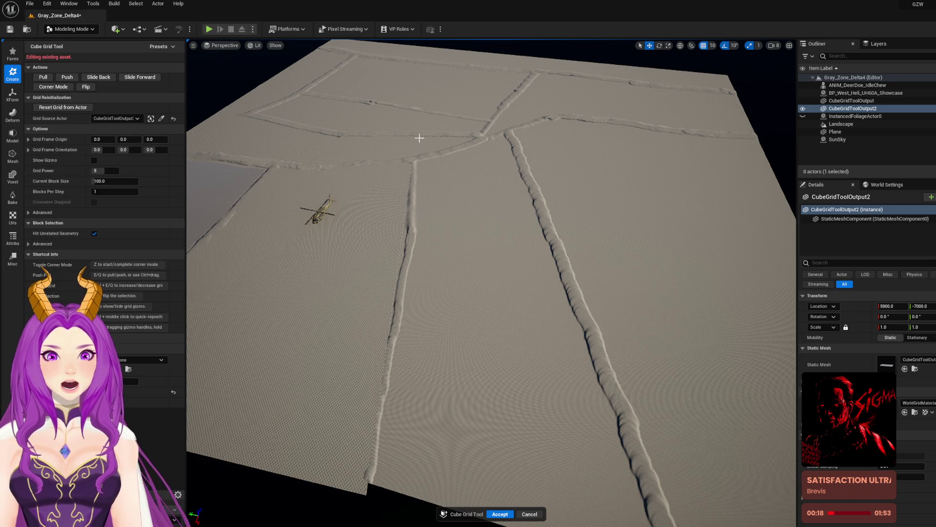
pyautogui.moveTo(411, 127)
pyautogui.mouseDown()
pyautogui.moveTo(480, 187)
pyautogui.moveTo(451, 171)
pyautogui.moveTo(594, 508)
pyautogui.moveTo(514, 504)
pyautogui.moveTo(484, 523)
pyautogui.mouseUp()
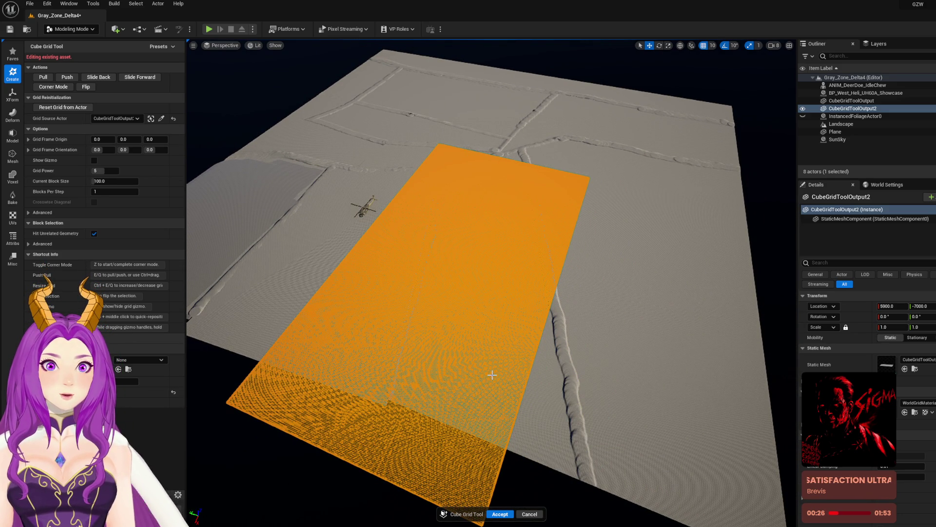
pyautogui.moveTo(502, 391); pyautogui.dragTo(405, 302)
pyautogui.click(504, 515)
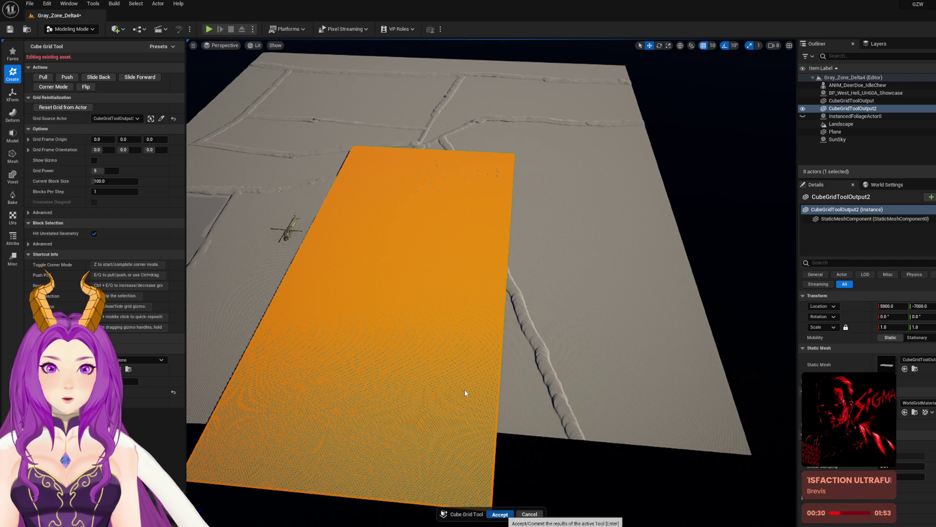
pyautogui.press('e')
pyautogui.moveTo(468, 201); pyautogui.dragTo(446, 222)
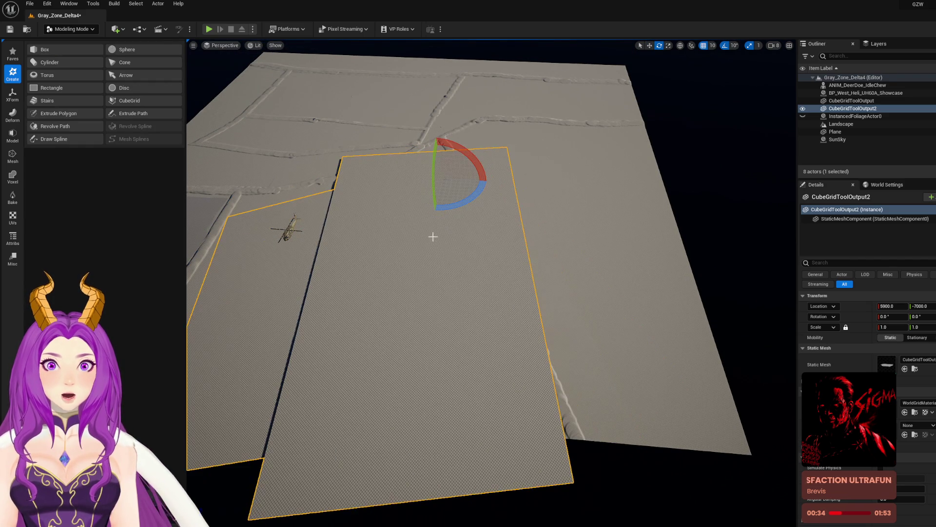
pyautogui.hotkey('ctrl', 'z')
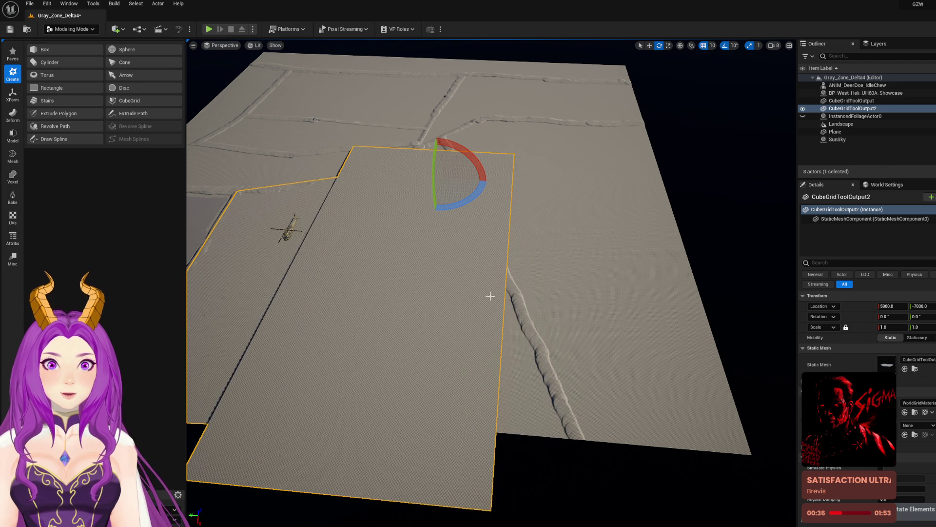
pyautogui.moveTo(437, 255); pyautogui.dragTo(461, 245)
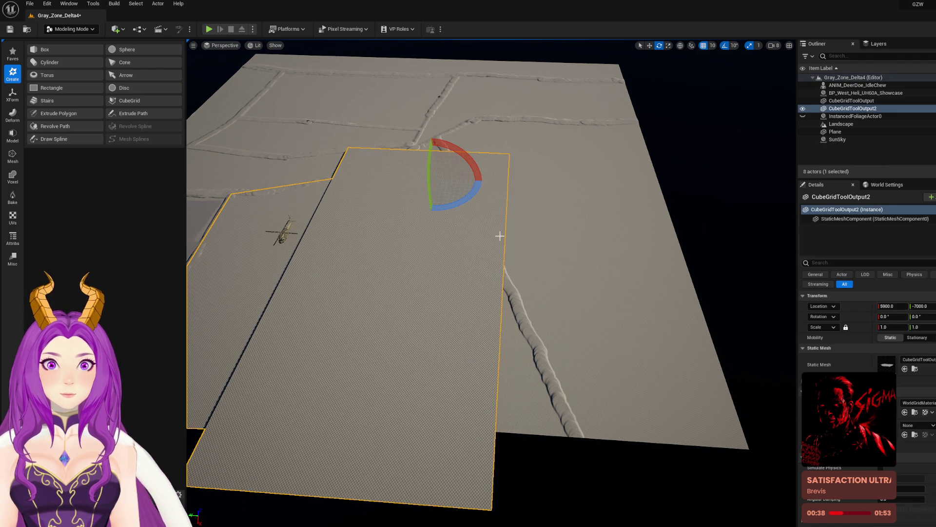
pyautogui.hotkey('ctrl', 'z')
pyautogui.hotkey('ctrl', 'z')
pyautogui.hotkey('ctrl', 'z')
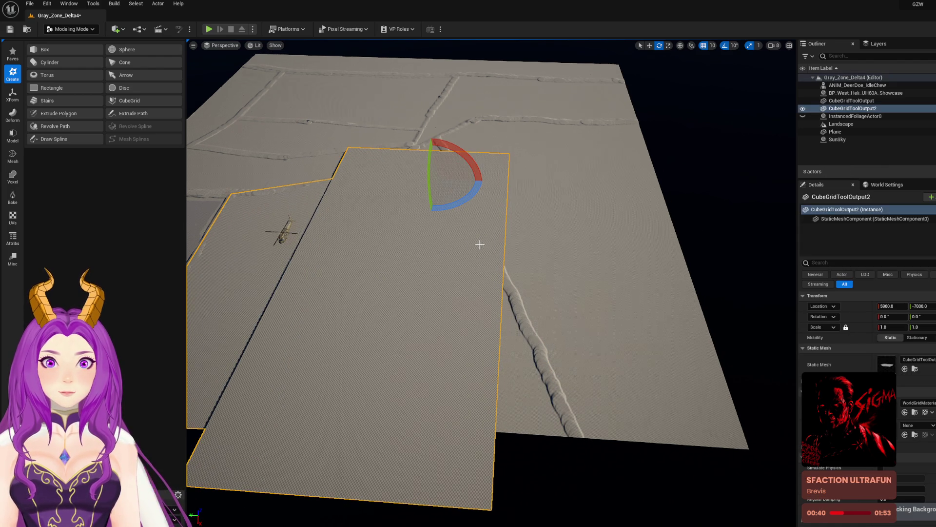
pyautogui.click(700, 166)
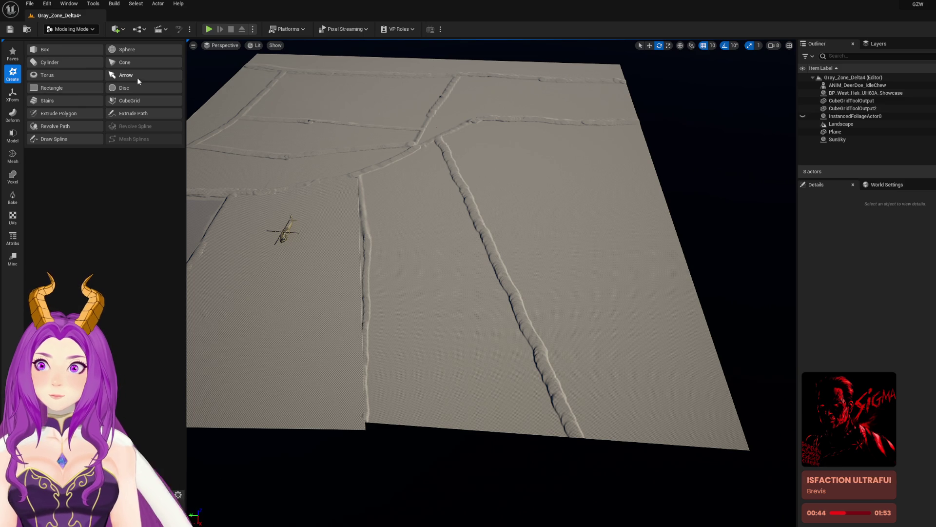
# Step: Create a thin Cube Grid plane over the right-hand field, sunk with Q
pyautogui.click(147, 103)
pyautogui.moveTo(506, 123); pyautogui.dragTo(723, 461)
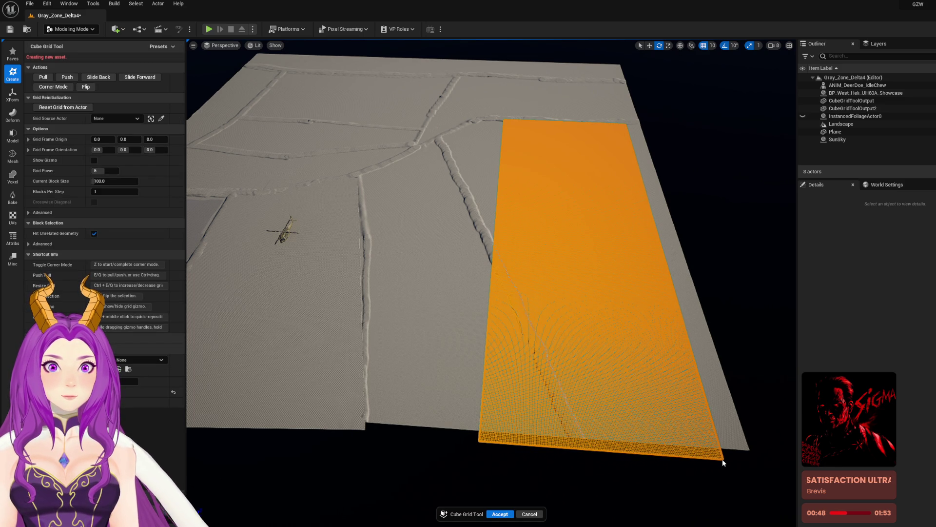
pyautogui.press('q')
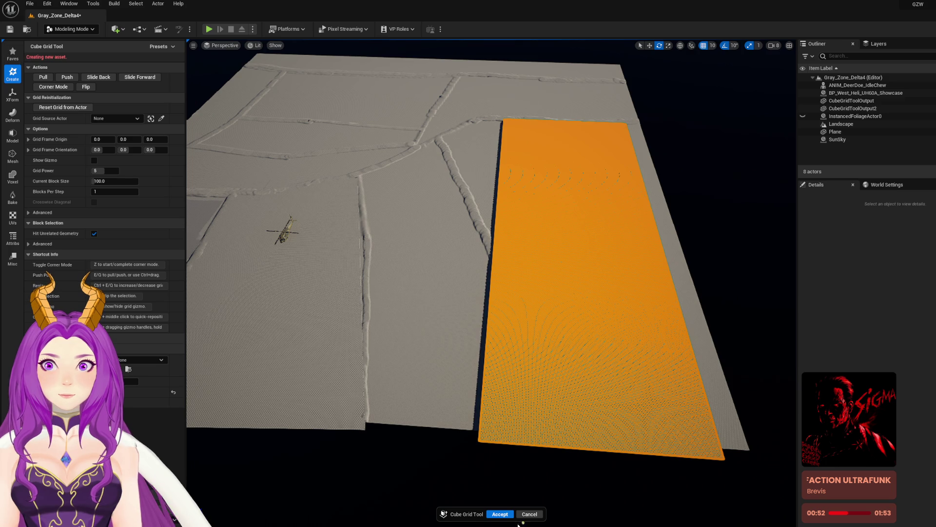
pyautogui.click(504, 516)
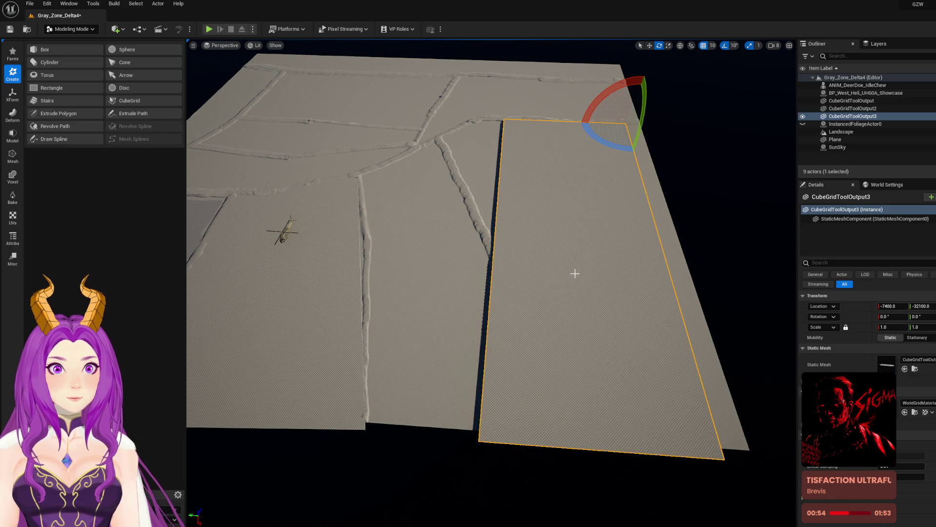
# Step: Rotate the new plane about Z to match the paths and move it to Y -9960
pyautogui.moveTo(611, 148)
pyautogui.mouseDown()
pyautogui.moveTo(637, 152)
pyautogui.moveTo(616, 161)
pyautogui.mouseUp()
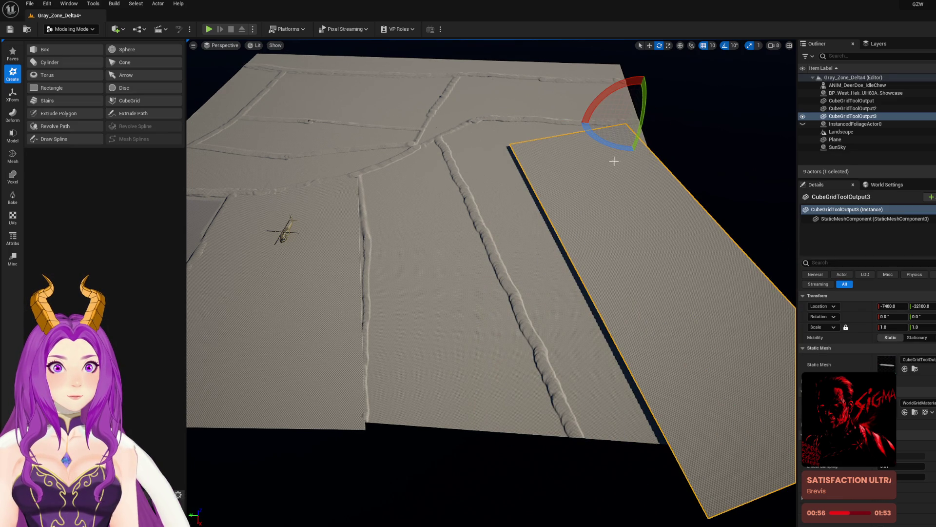
pyautogui.press('w')
pyautogui.moveTo(592, 124)
pyautogui.mouseDown()
pyautogui.moveTo(441, 140)
pyautogui.moveTo(429, 154)
pyautogui.mouseUp()
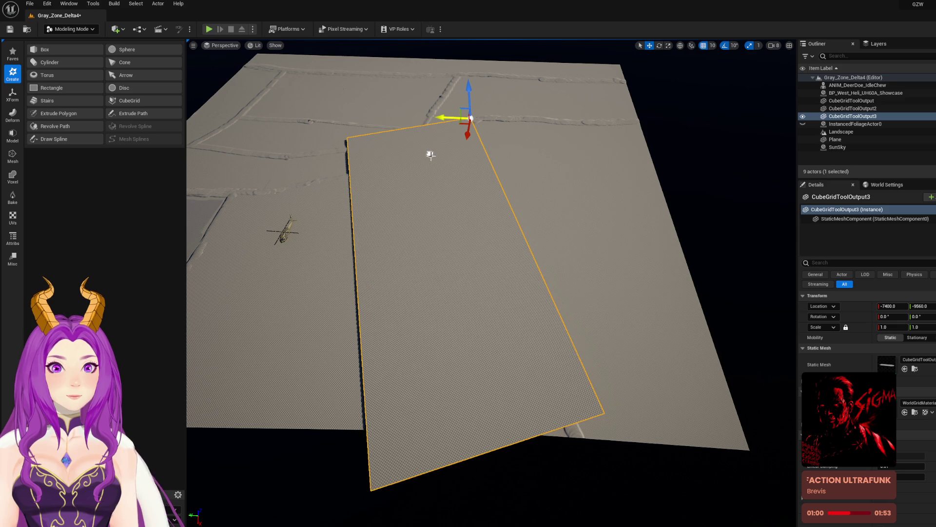
pyautogui.click(11, 141)
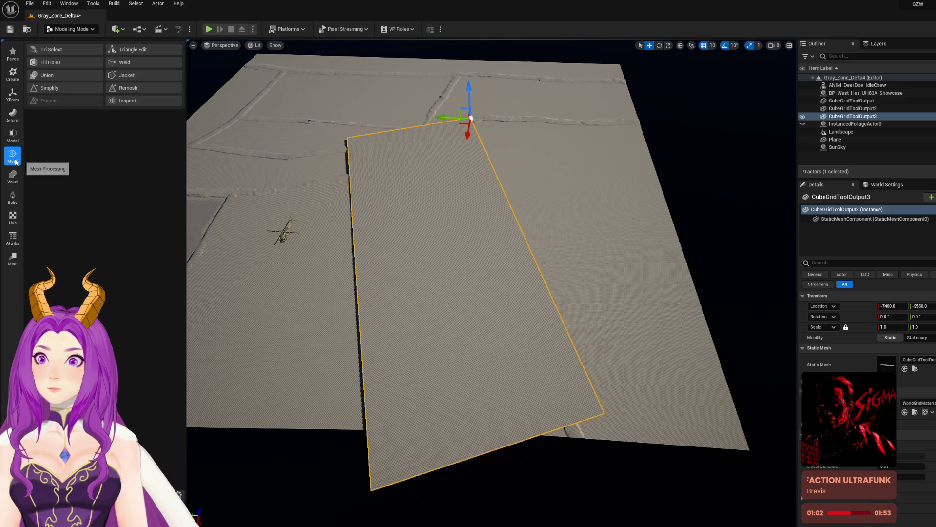
# Step: In PolyGroup Edit, drag the top-left and top corner vertices onto the path edges
pyautogui.click(53, 51)
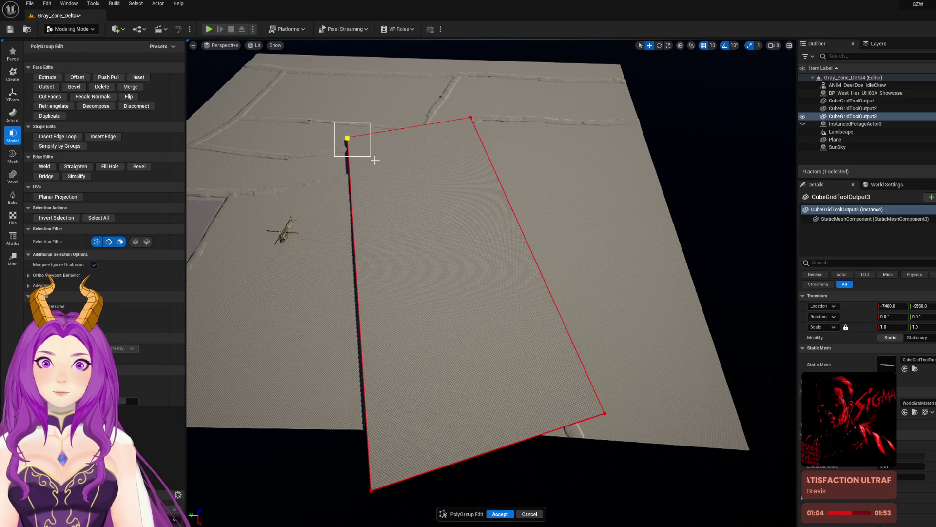
pyautogui.click(347, 139)
pyautogui.moveTo(339, 155)
pyautogui.mouseDown()
pyautogui.moveTo(339, 228)
pyautogui.moveTo(351, 209)
pyautogui.mouseUp()
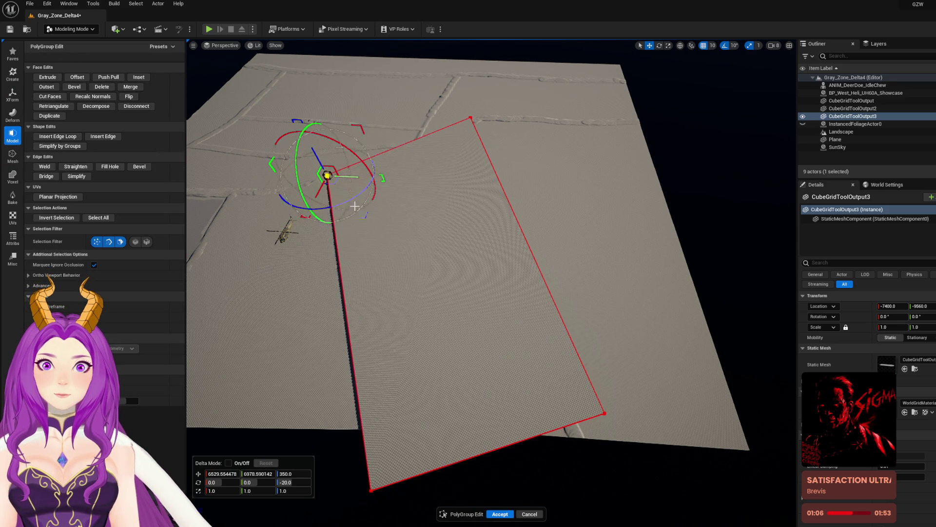
pyautogui.moveTo(380, 177)
pyautogui.mouseDown()
pyautogui.moveTo(390, 175)
pyautogui.moveTo(354, 186)
pyautogui.mouseUp()
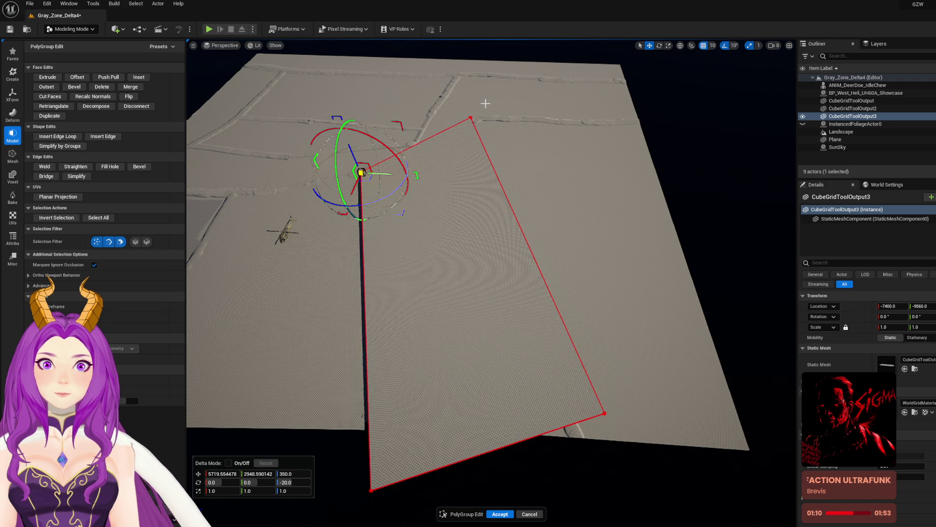
pyautogui.click(484, 158)
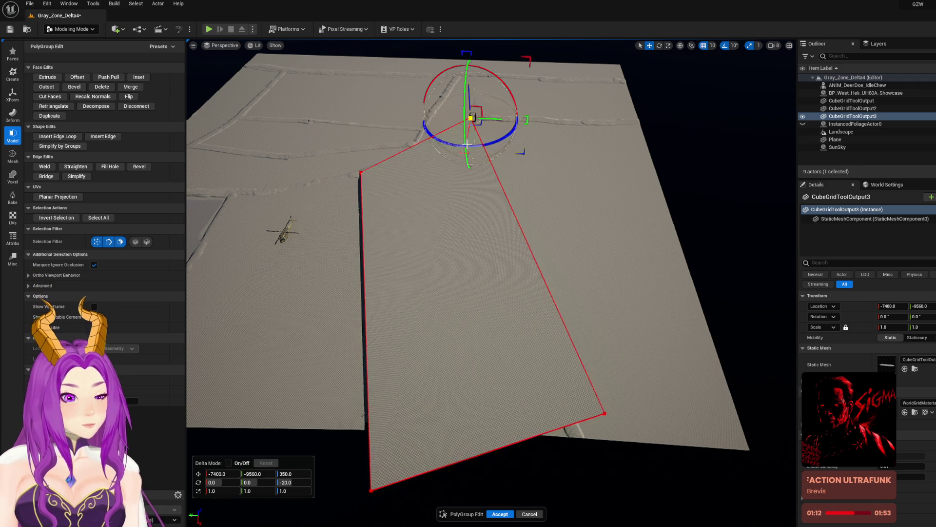
pyautogui.moveTo(469, 123)
pyautogui.mouseDown()
pyautogui.moveTo(461, 167)
pyautogui.moveTo(468, 124)
pyautogui.moveTo(434, 146)
pyautogui.moveTo(438, 153)
pyautogui.mouseUp()
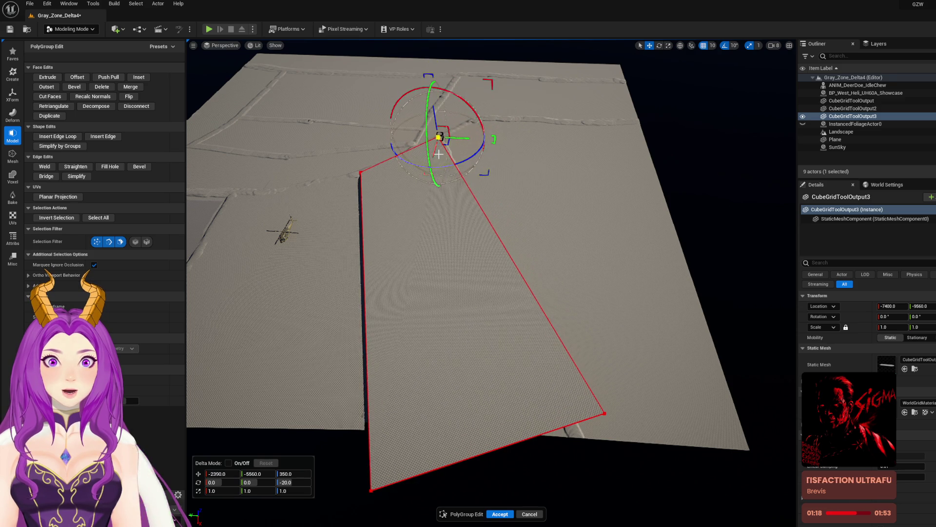
# Step: Drag the bottom-right and bottom-left corners to the field edges and accept the edit
pyautogui.click(604, 414)
pyautogui.moveTo(582, 412)
pyautogui.mouseDown()
pyautogui.moveTo(541, 409)
pyautogui.moveTo(563, 456)
pyautogui.moveTo(555, 437)
pyautogui.mouseUp()
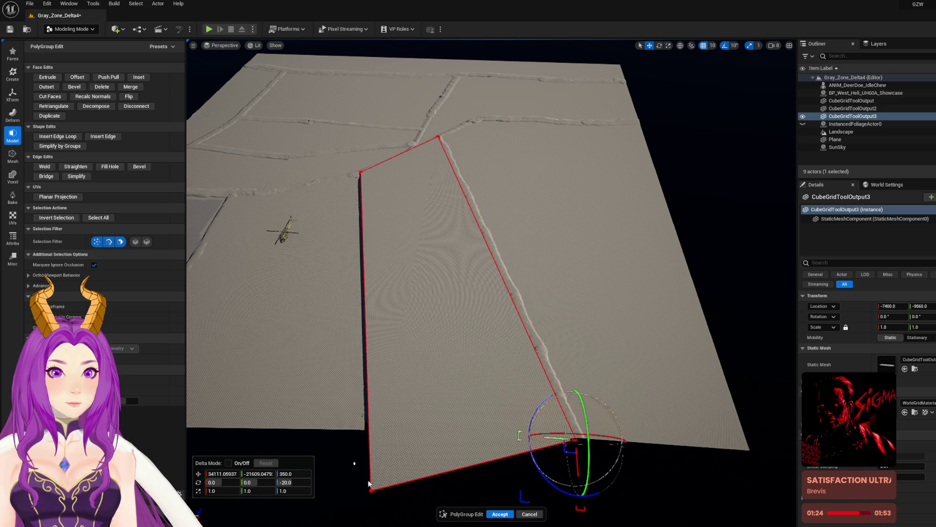
pyautogui.click(372, 490)
pyautogui.moveTo(377, 468)
pyautogui.mouseDown()
pyautogui.moveTo(382, 423)
pyautogui.moveTo(396, 433)
pyautogui.moveTo(366, 432)
pyautogui.mouseUp()
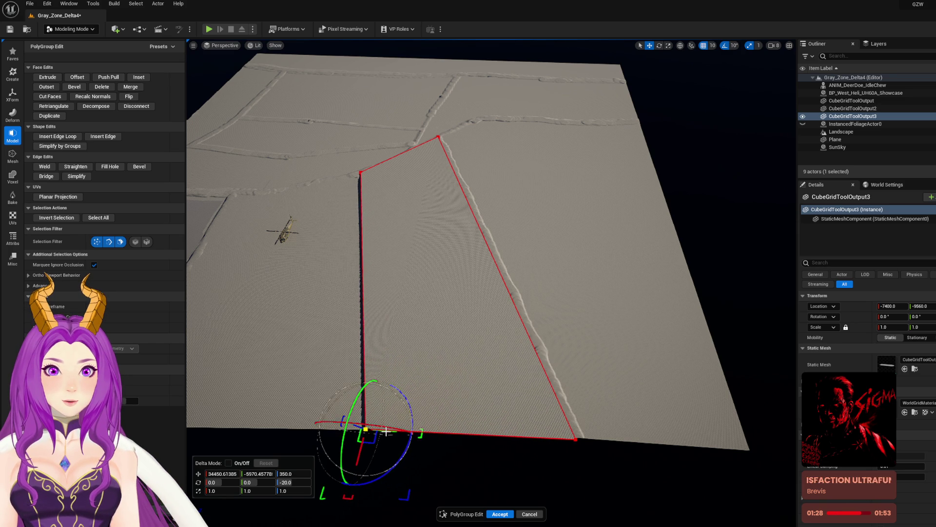
pyautogui.scroll(3, 376, 408)
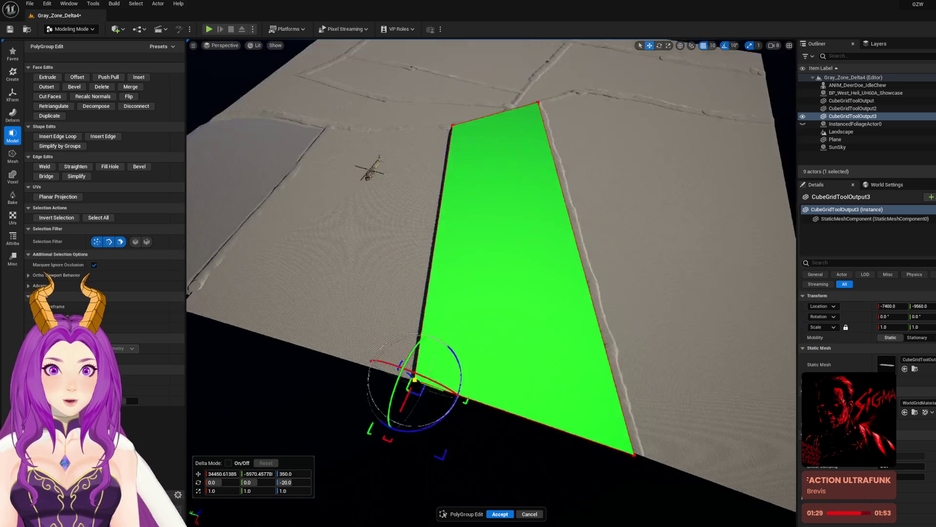
pyautogui.moveTo(488, 293); pyautogui.dragTo(488, 239)
pyautogui.moveTo(507, 375)
pyautogui.mouseDown()
pyautogui.moveTo(503, 366)
pyautogui.moveTo(507, 375)
pyautogui.mouseUp()
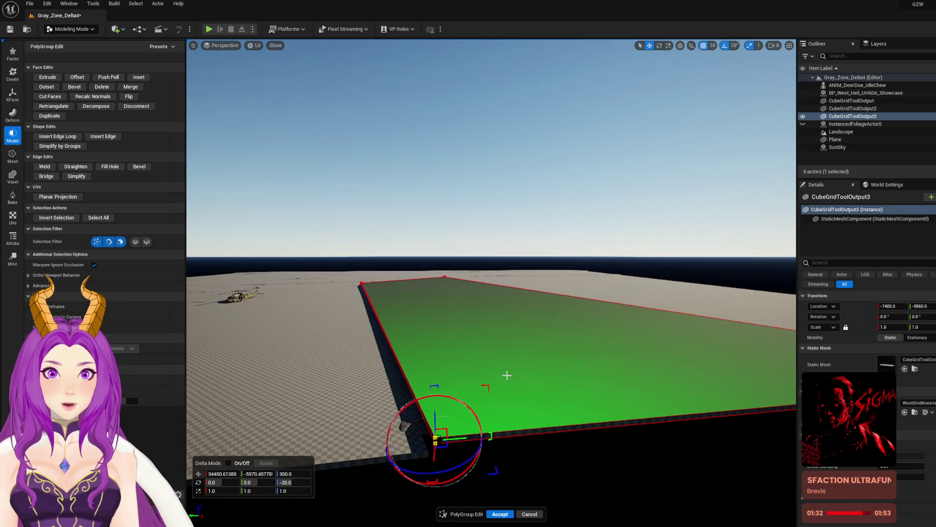
pyautogui.click(498, 514)
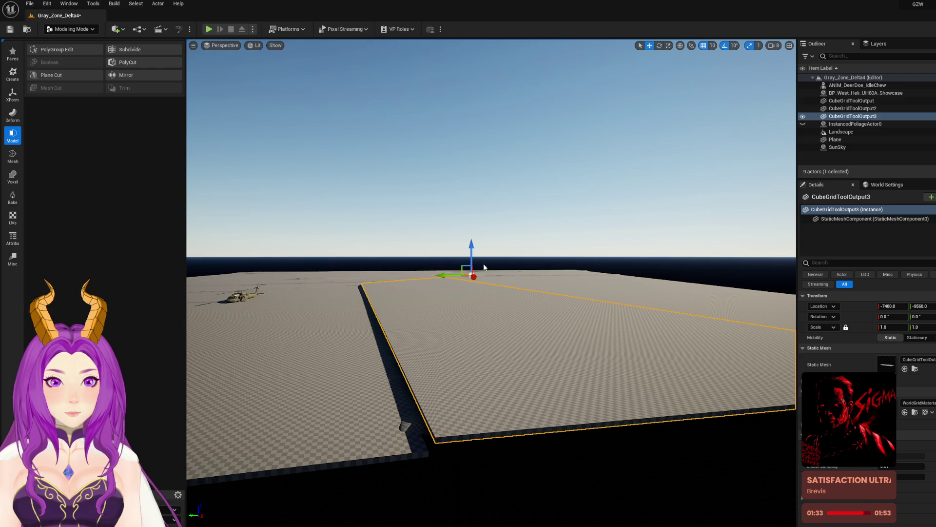
# Step: Lower the field planes slightly into the landscape and save the level
pyautogui.moveTo(474, 246); pyautogui.dragTo(476, 249)
pyautogui.click(312, 390)
pyautogui.moveTo(547, 273); pyautogui.dragTo(550, 267)
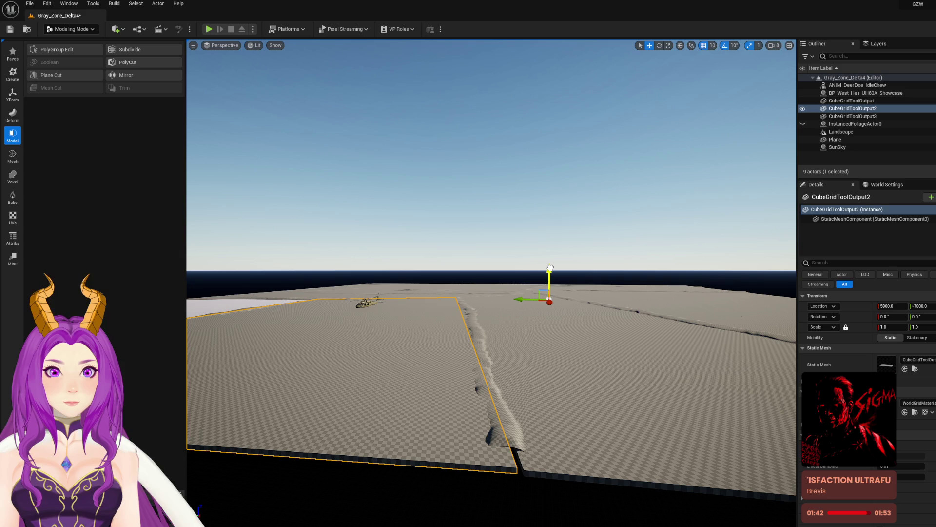
pyautogui.hotkey('ctrl', 's')
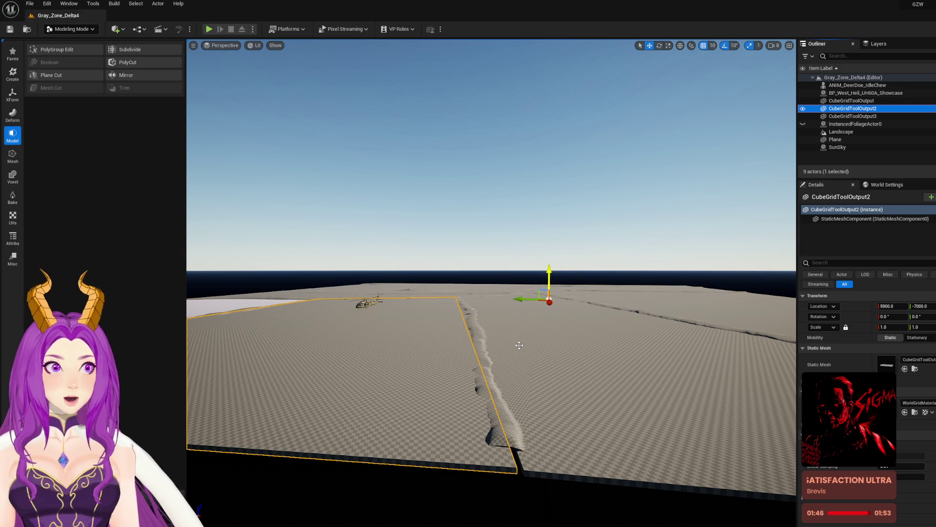
# Step: Hide InstancedFoliageActor0 in the Outliner so the field planes are clearly visible
pyautogui.moveTo(519, 345); pyautogui.dragTo(464, 336)
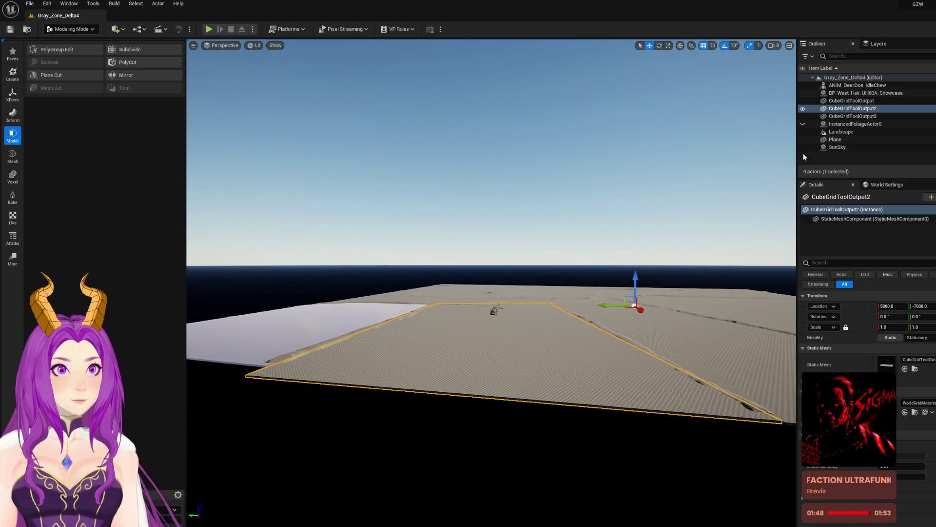
pyautogui.press('Down')
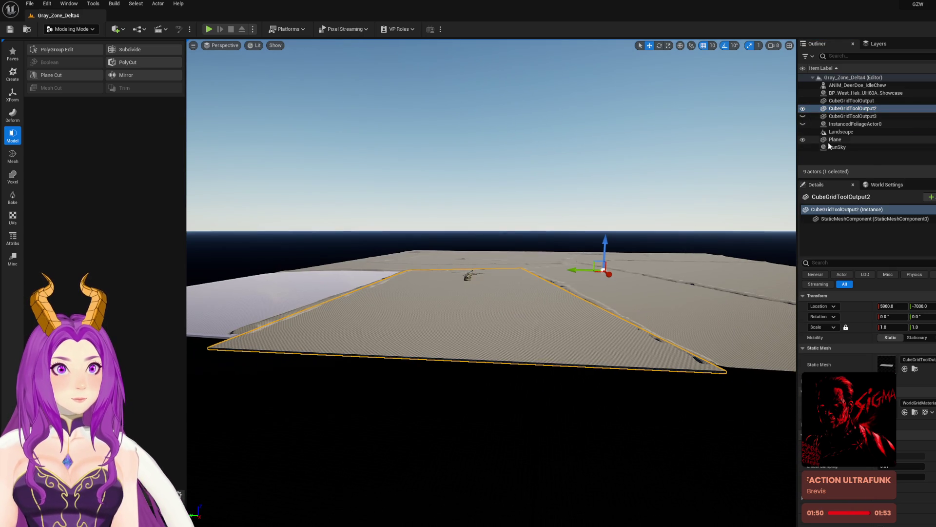
pyautogui.click(803, 119)
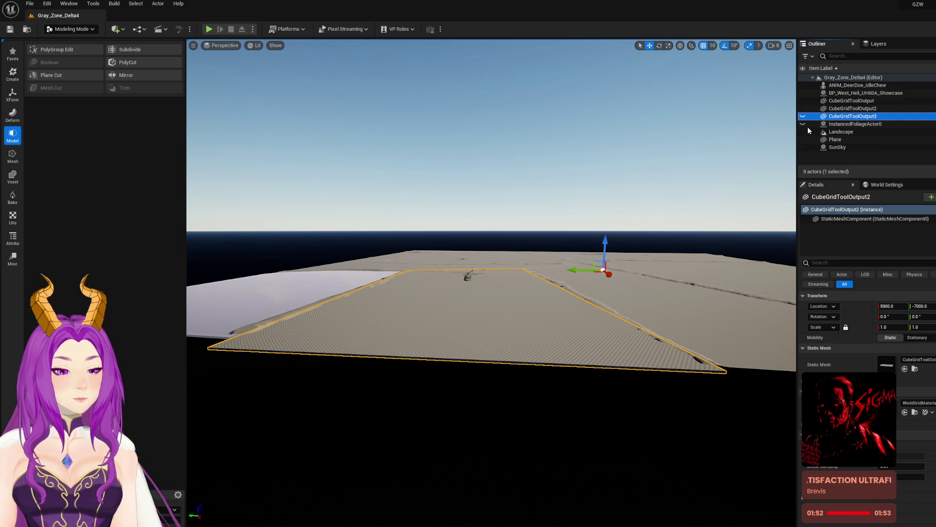
pyautogui.moveTo(804, 123); pyautogui.dragTo(803, 122)
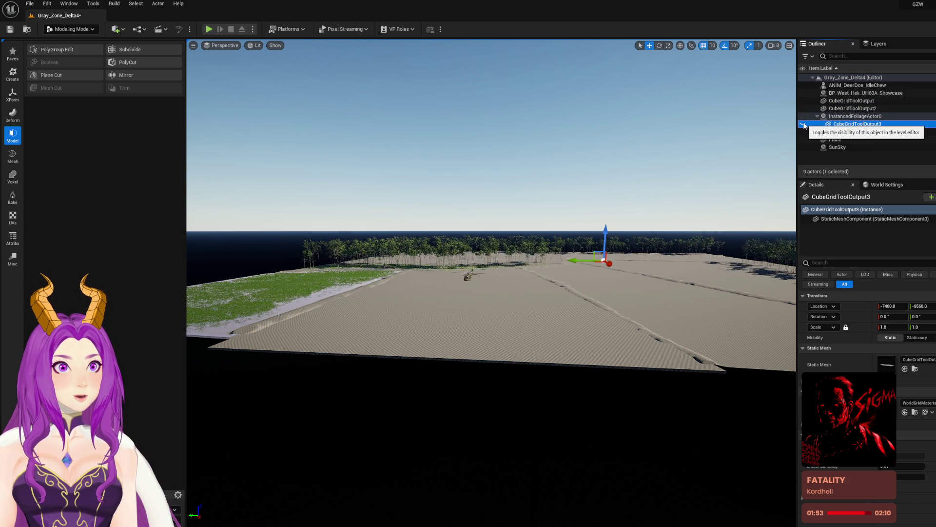
pyautogui.moveTo(404, 267); pyautogui.dragTo(403, 266)
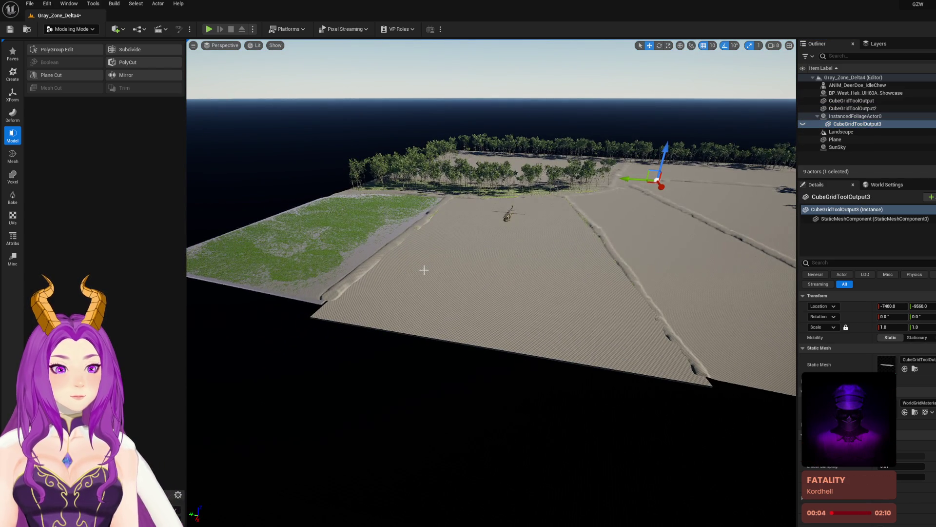
pyautogui.click(404, 267)
pyautogui.click(445, 385)
pyautogui.click(452, 312)
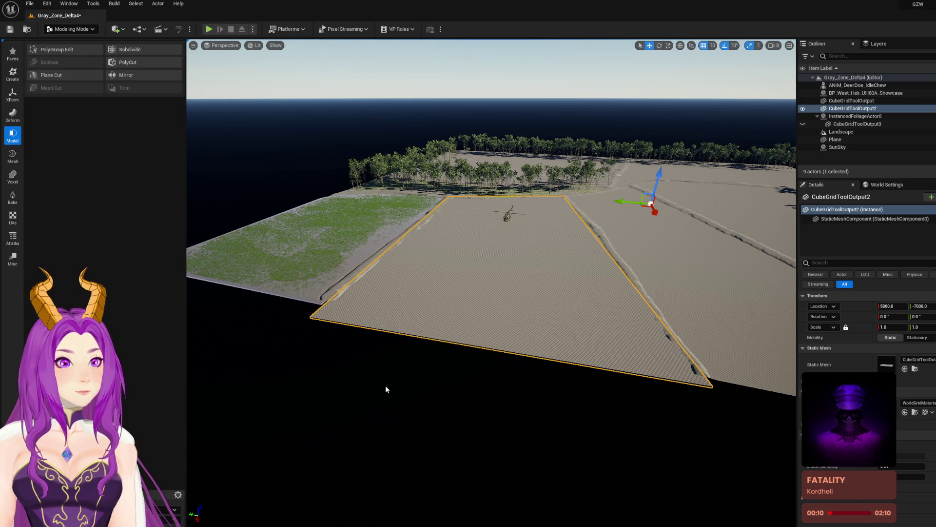
pyautogui.click(804, 117)
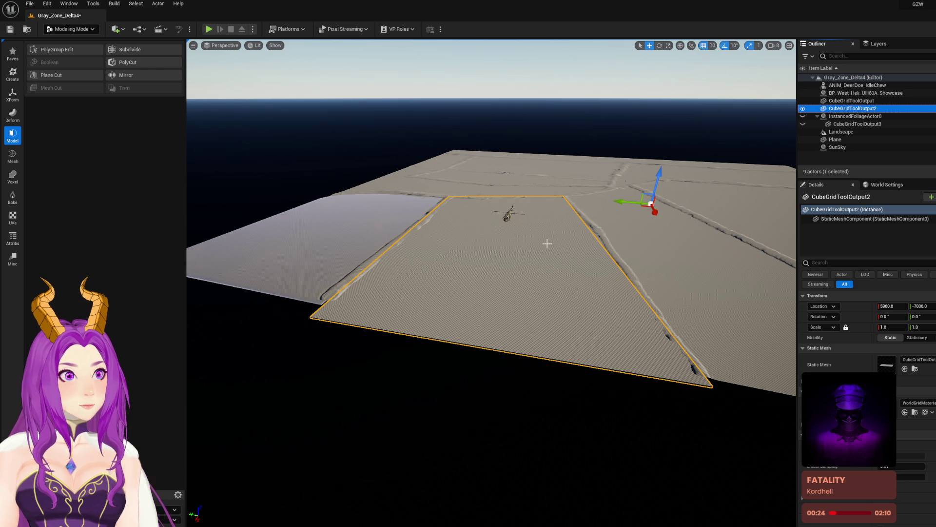
# Step: Save the Gray_Zone_Delta4 map and reselect the middle field plane
pyautogui.moveTo(557, 248); pyautogui.dragTo(556, 261)
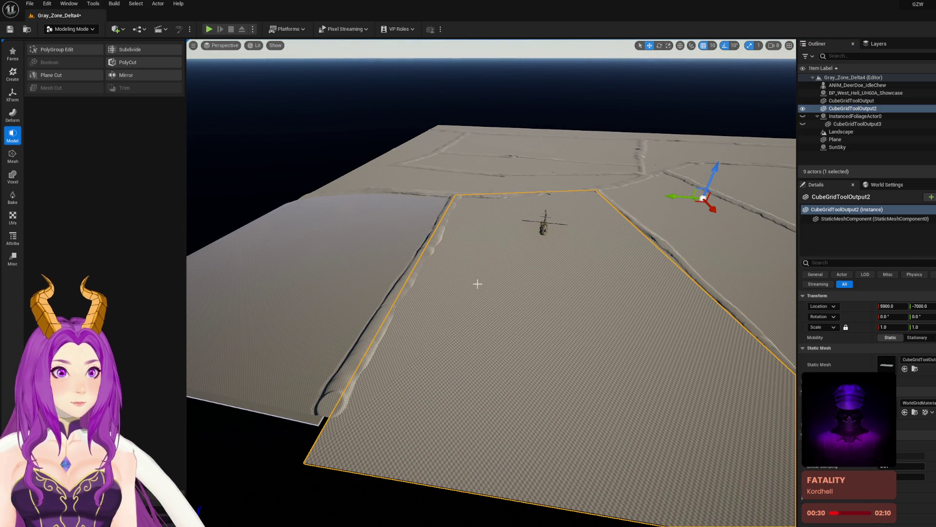
pyautogui.hotkey('ctrl', 's')
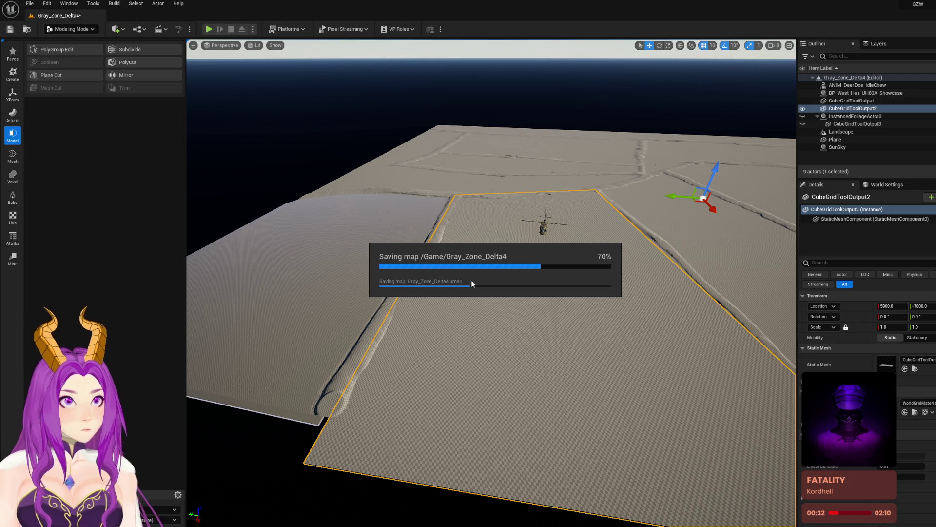
pyautogui.click(339, 273)
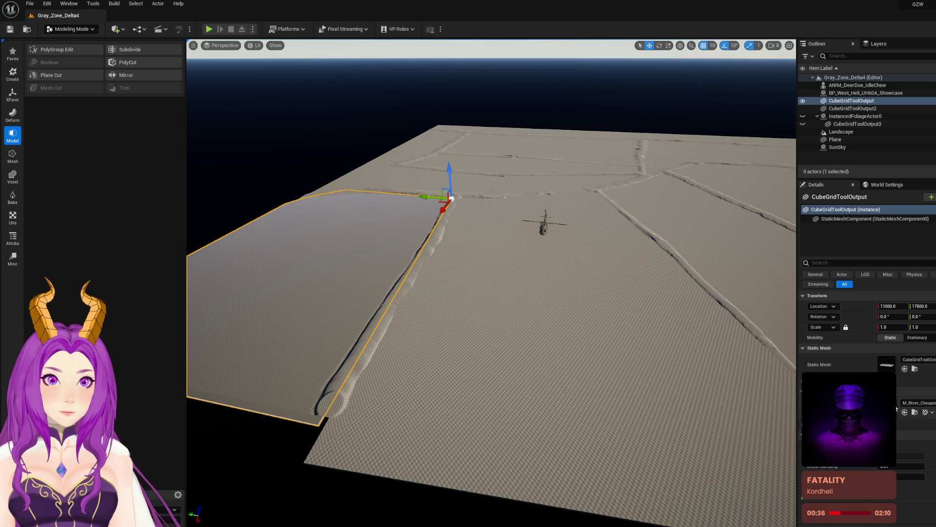
pyautogui.click(620, 367)
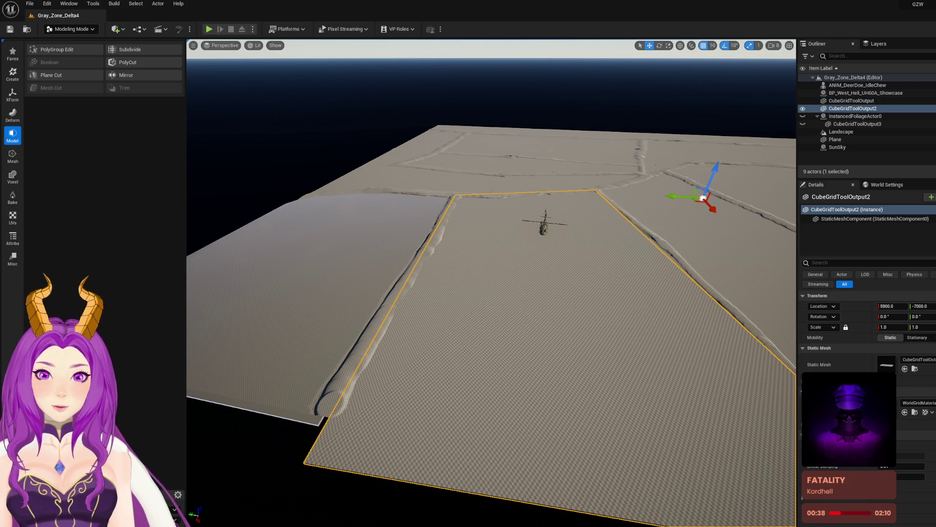
pyautogui.hotkey('ctrl', 'space')
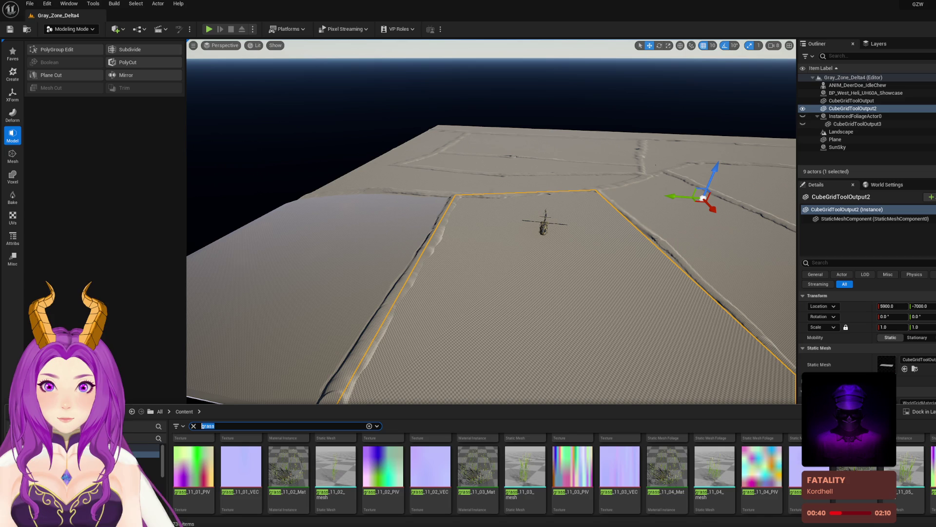
# Step: Search 'river ch' and drag M_River_Cheaper onto the middle field plane
pyautogui.write('river ch')
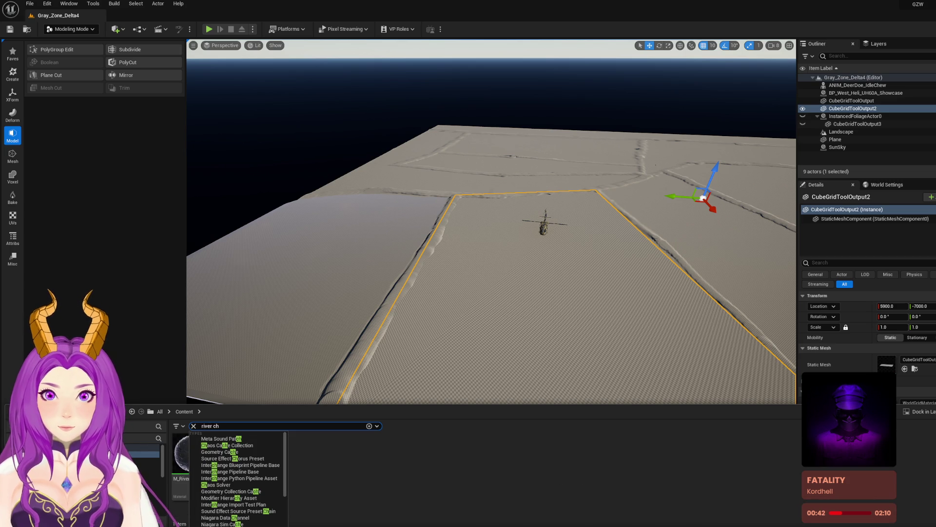
pyautogui.click(183, 456)
pyautogui.moveTo(183, 456)
pyautogui.mouseDown()
pyautogui.moveTo(559, 295)
pyautogui.moveTo(559, 331)
pyautogui.moveTo(527, 331)
pyautogui.moveTo(507, 313)
pyautogui.moveTo(507, 292)
pyautogui.mouseUp()
pyautogui.hotkey('ctrl', 'space')
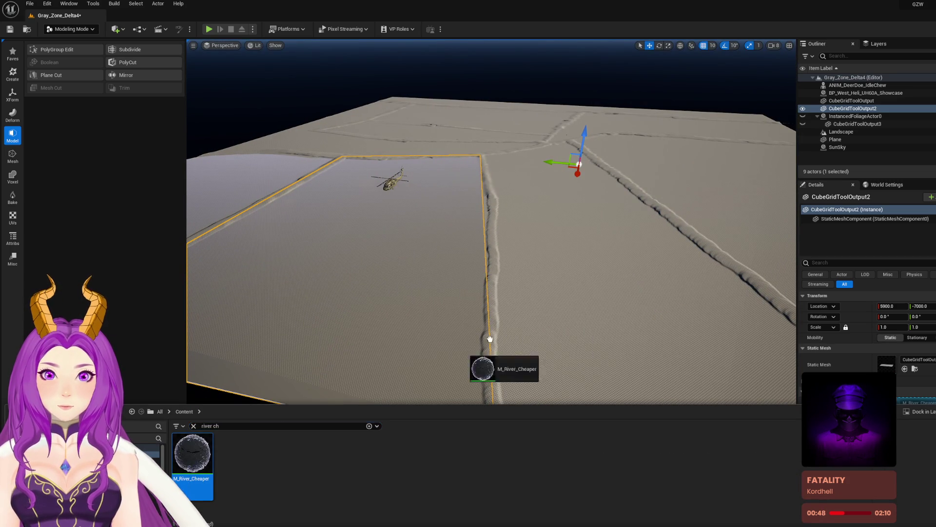
# Step: Apply M_River_Cheaper to CubeGridToolOutput3, keeping the foliage hidden
pyautogui.moveTo(574, 325)
pyautogui.mouseDown()
pyautogui.moveTo(558, 314)
pyautogui.moveTo(558, 293)
pyautogui.moveTo(514, 286)
pyautogui.mouseUp()
pyautogui.click(514, 287)
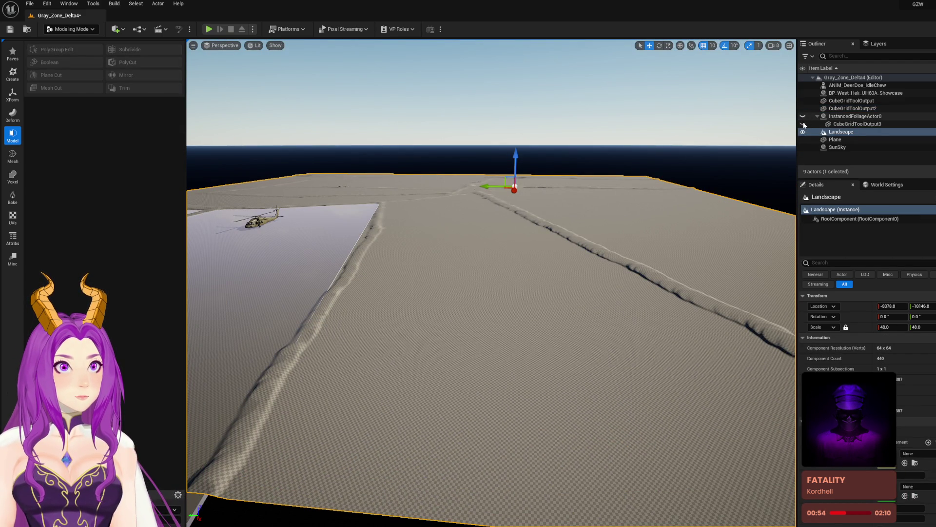
pyautogui.click(803, 116)
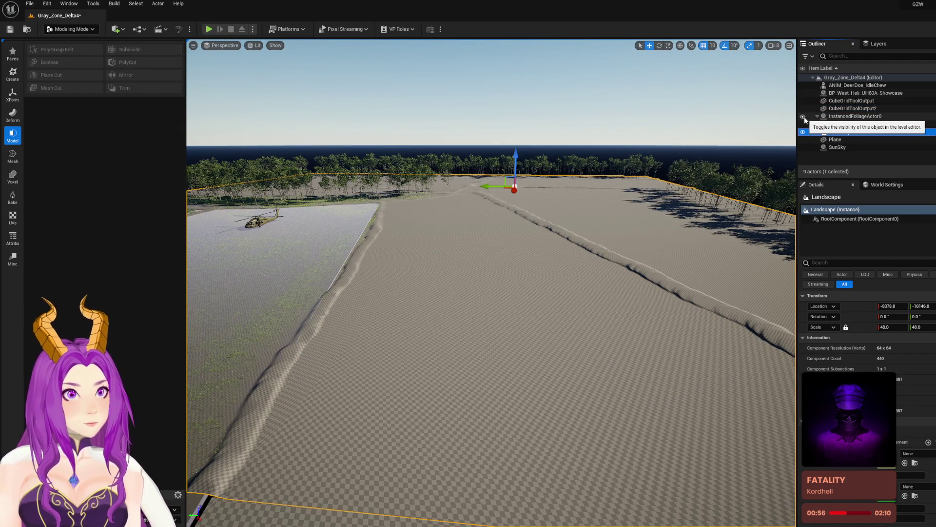
pyautogui.click(803, 117)
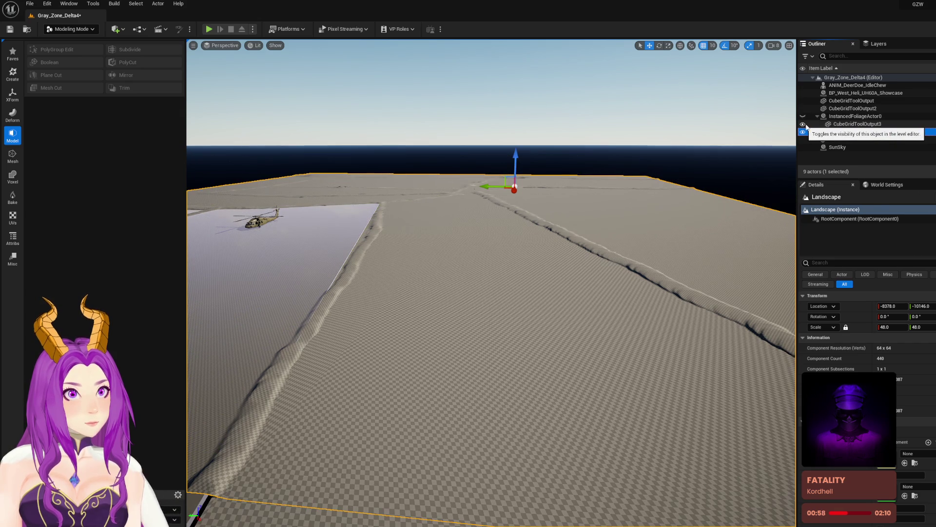
pyautogui.click(856, 125)
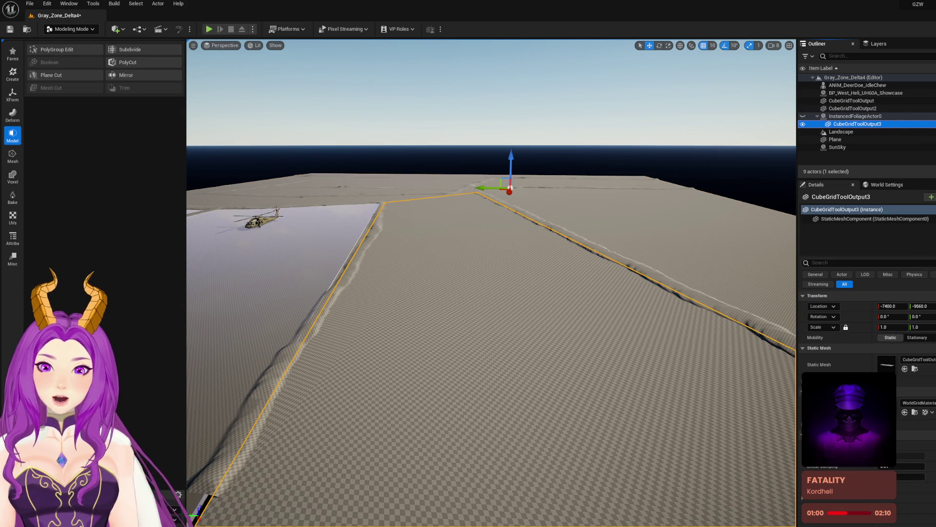
pyautogui.hotkey('ctrl', 'space')
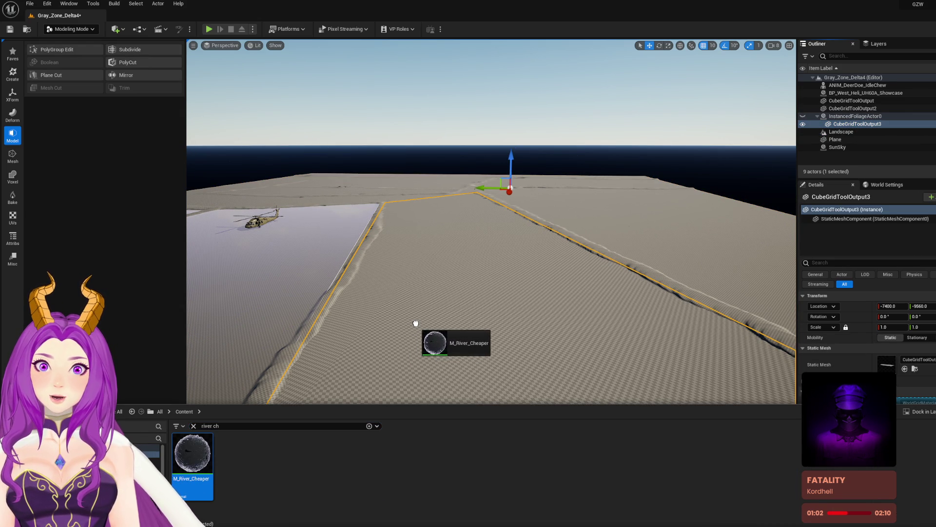
pyautogui.moveTo(415, 323); pyautogui.dragTo(415, 374)
# Step: Deselect the river plane and save the map
pyautogui.moveTo(484, 359); pyautogui.dragTo(424, 478)
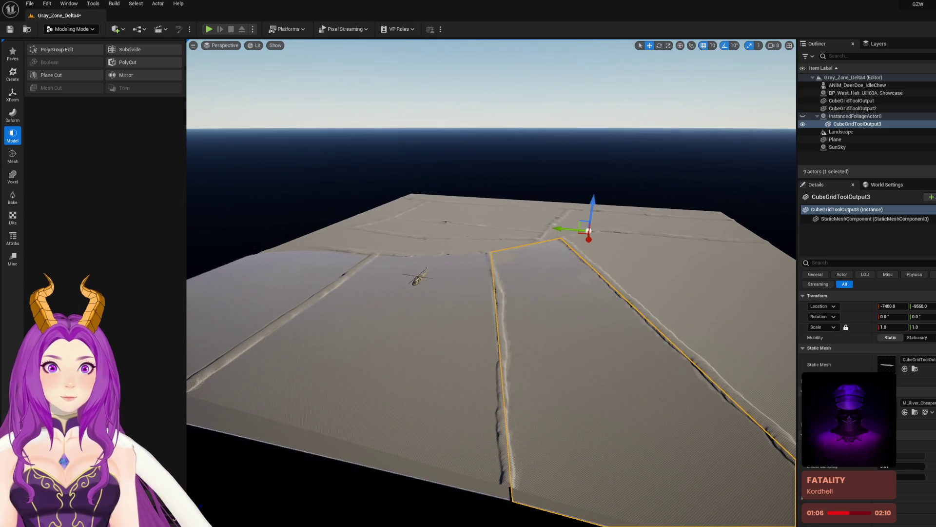
pyautogui.click(653, 169)
pyautogui.hotkey('ctrl', 's')
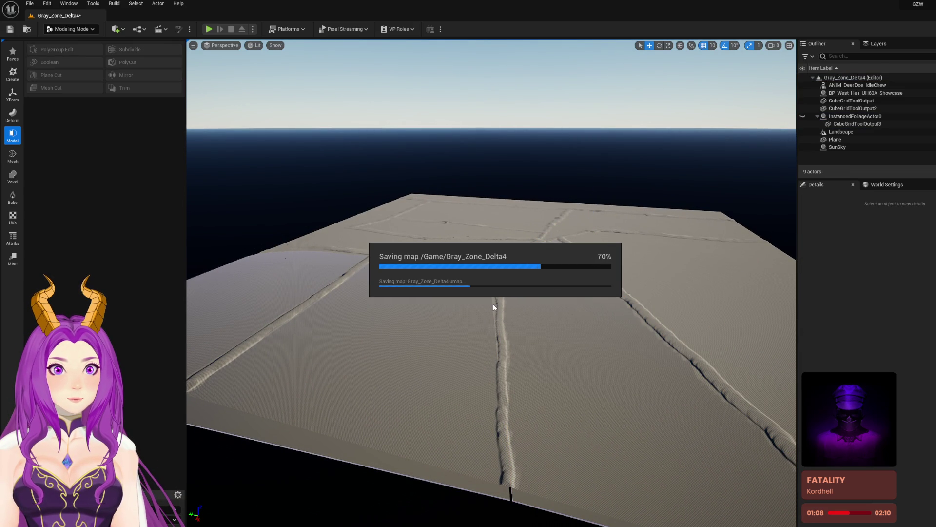
pyautogui.moveTo(500, 300); pyautogui.dragTo(493, 303)
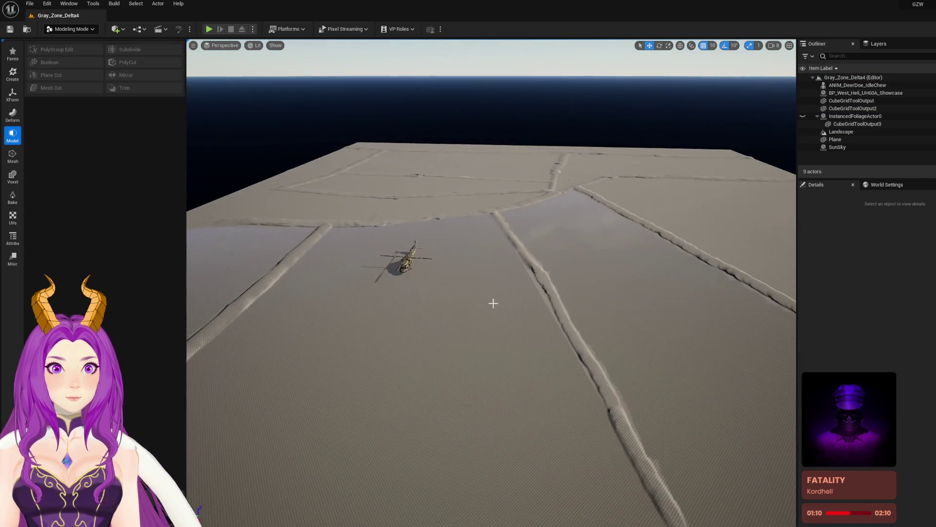
# Step: Insert an edge loop across the middle river plane and accept the cut
pyautogui.click(494, 303)
pyautogui.click(85, 50)
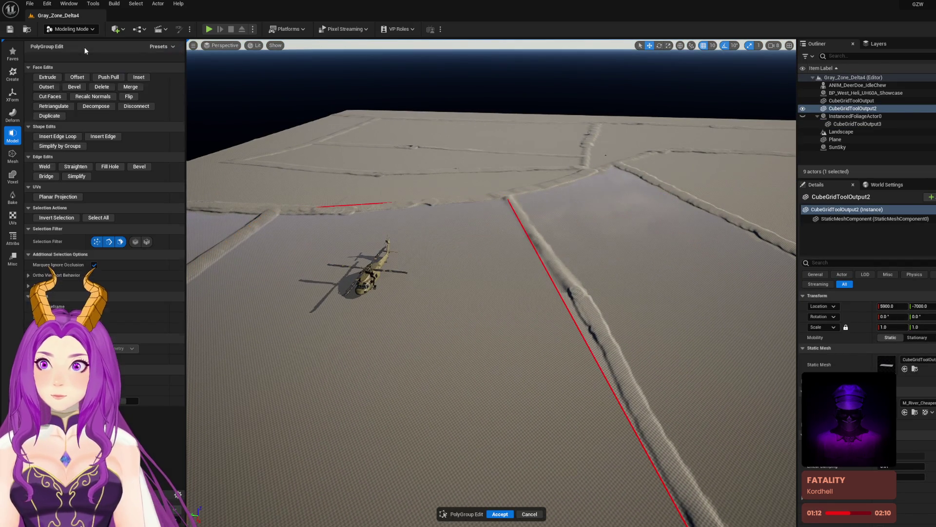
pyautogui.click(61, 137)
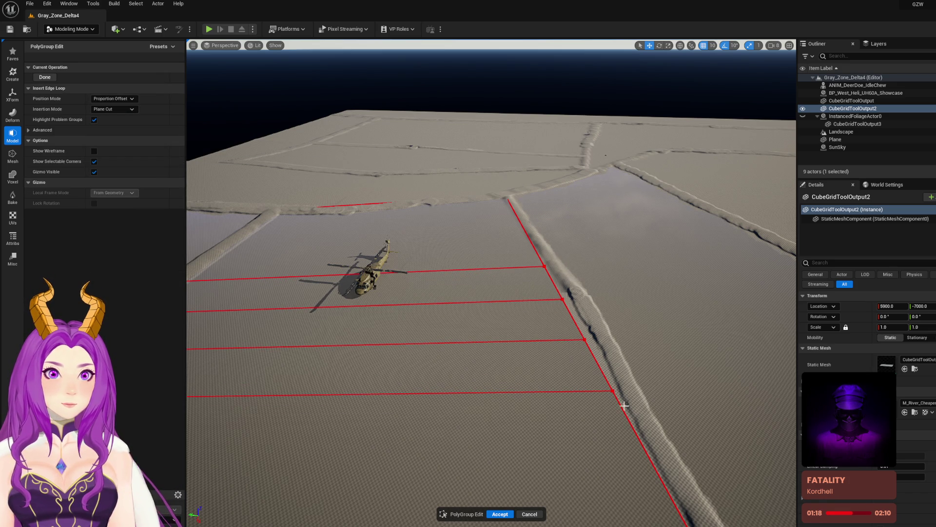
pyautogui.click(645, 450)
pyautogui.scroll(5, 511, 365)
pyautogui.moveTo(572, 394); pyautogui.dragTo(547, 321)
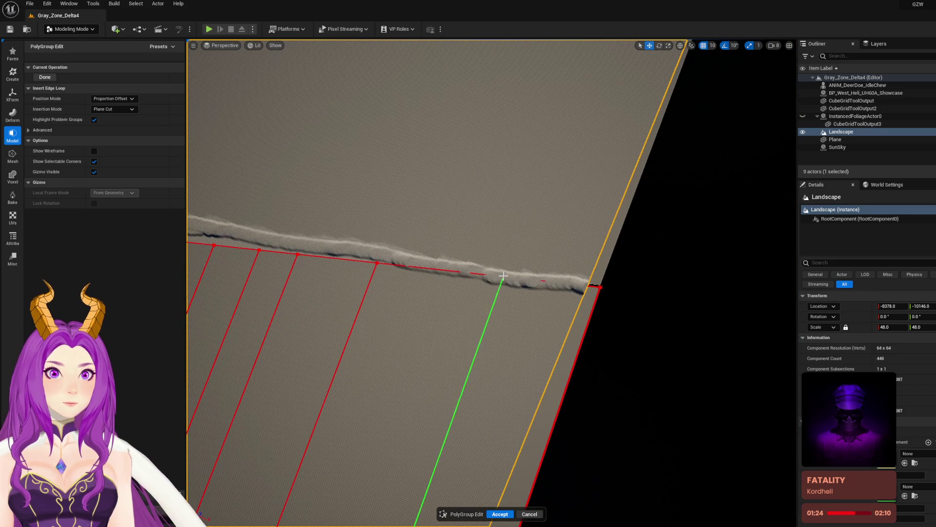
pyautogui.moveTo(590, 282)
pyautogui.mouseDown()
pyautogui.moveTo(541, 322)
pyautogui.moveTo(502, 283)
pyautogui.mouseUp()
pyautogui.moveTo(568, 466); pyautogui.dragTo(561, 459)
pyautogui.click(500, 514)
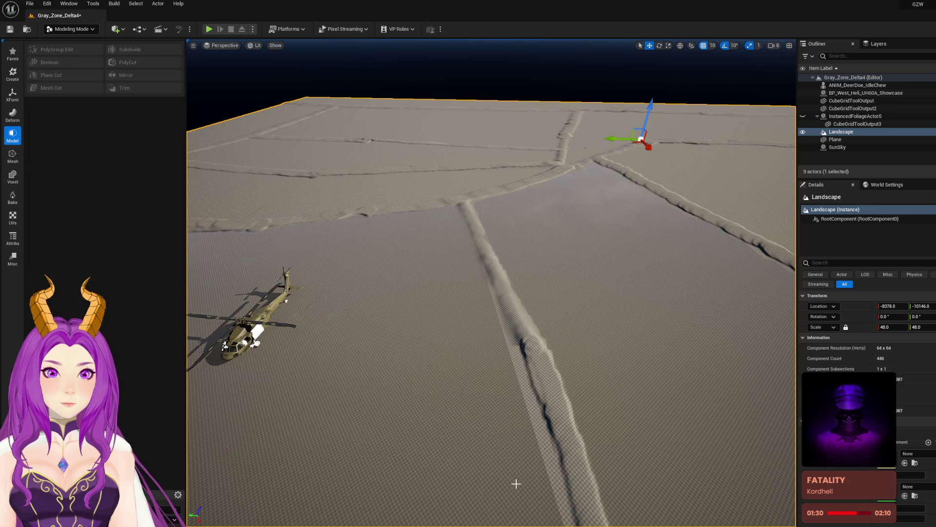
# Step: In PolyGroup Edit, adjust the plane's vertices along the road ridge, then save
pyautogui.click(488, 307)
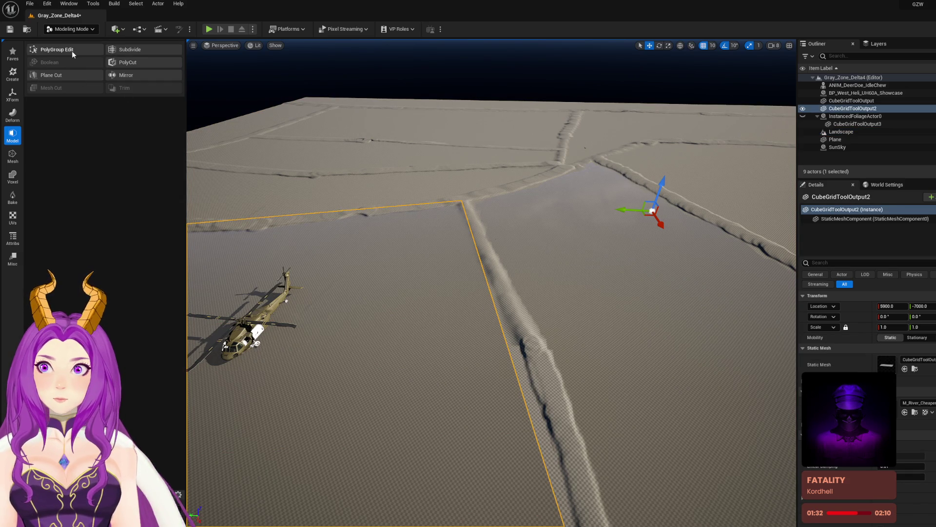
pyautogui.click(71, 51)
pyautogui.click(495, 304)
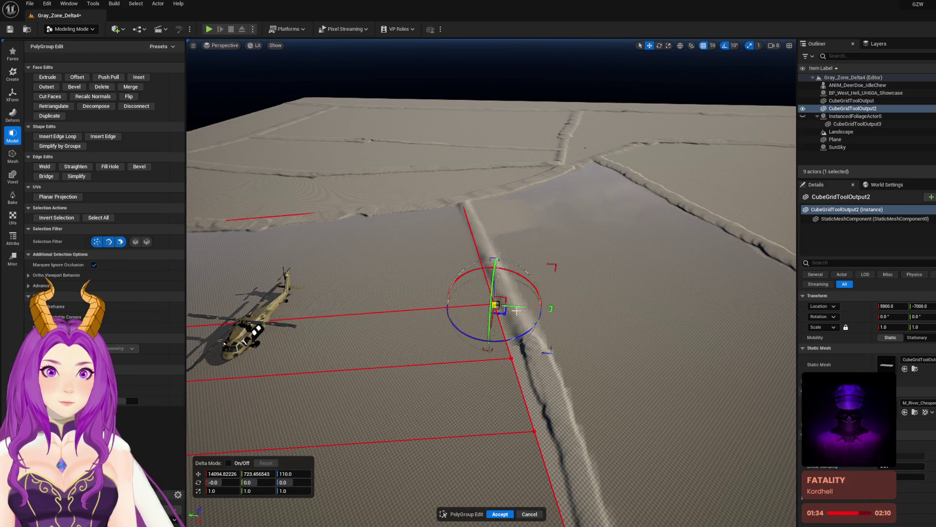
pyautogui.moveTo(486, 345); pyautogui.dragTo(533, 367)
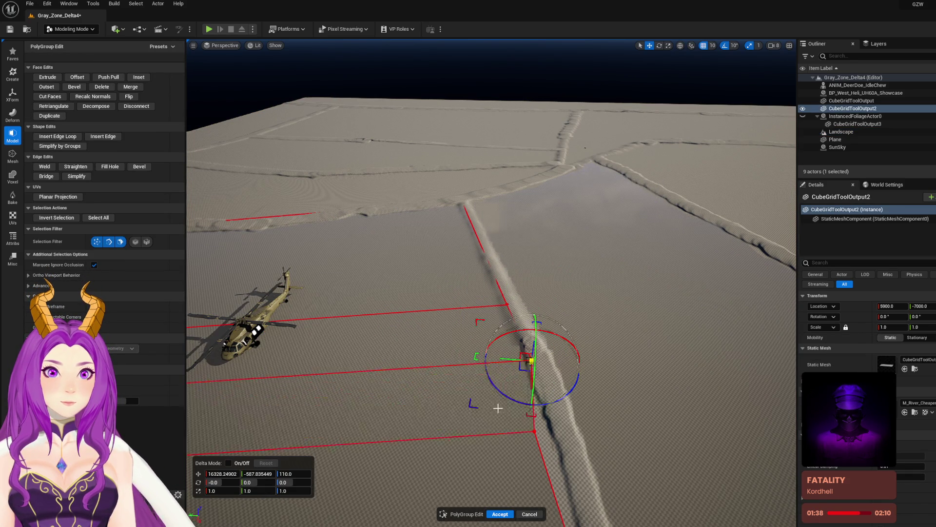
pyautogui.click(535, 431)
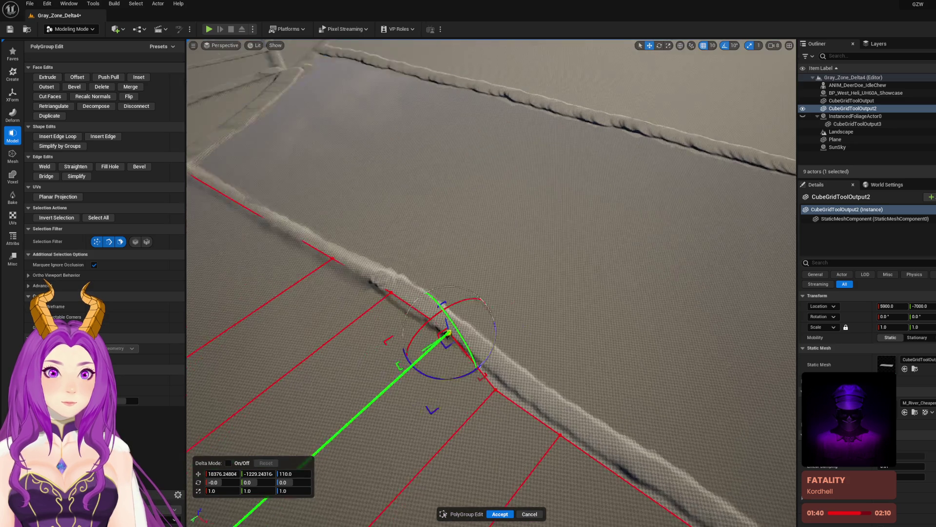
pyautogui.moveTo(429, 357)
pyautogui.mouseDown()
pyautogui.moveTo(472, 383)
pyautogui.moveTo(477, 410)
pyautogui.mouseUp()
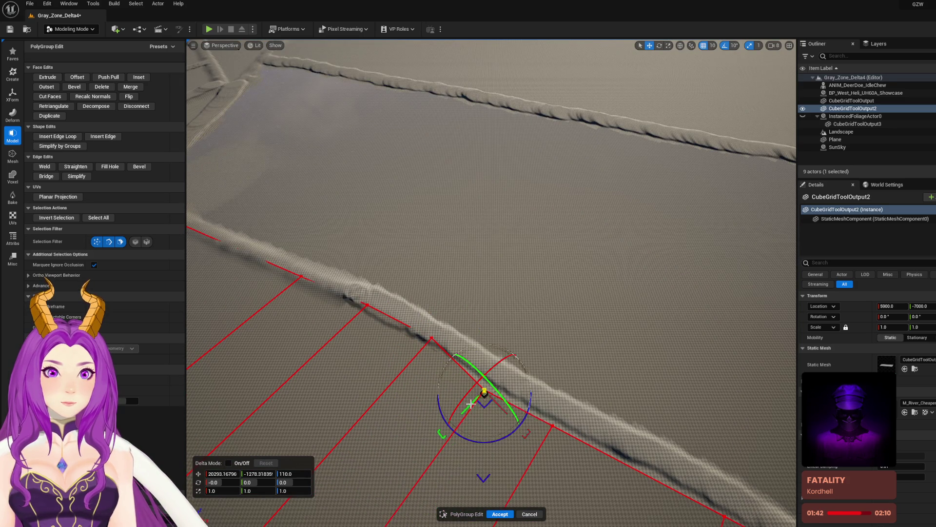
pyautogui.moveTo(545, 411)
pyautogui.mouseDown()
pyautogui.moveTo(488, 424)
pyautogui.moveTo(452, 149)
pyautogui.moveTo(521, 208)
pyautogui.mouseUp()
pyautogui.click(542, 429)
pyautogui.click(456, 404)
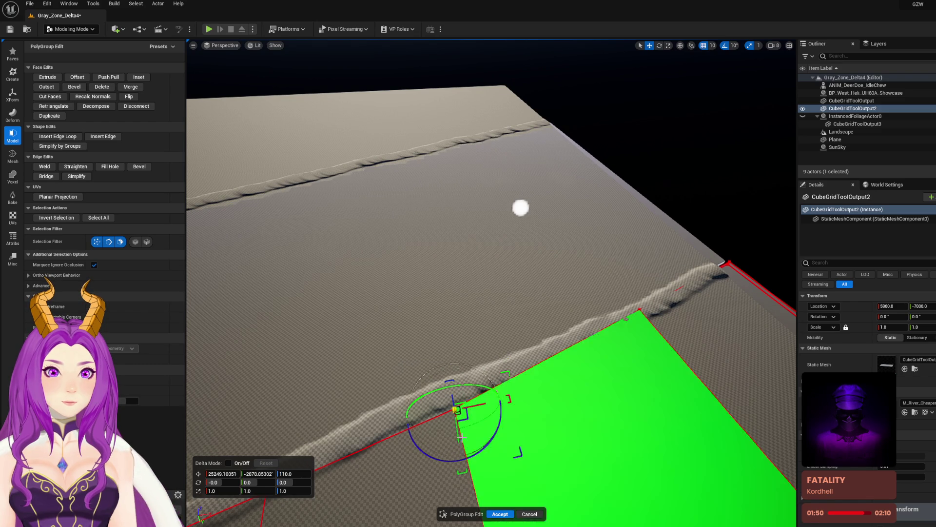
pyautogui.click(455, 404)
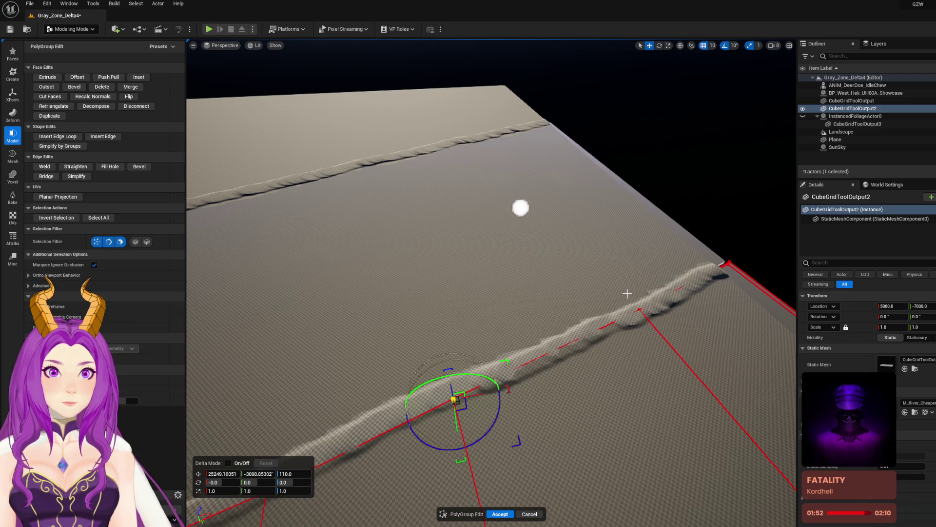
pyautogui.click(746, 274)
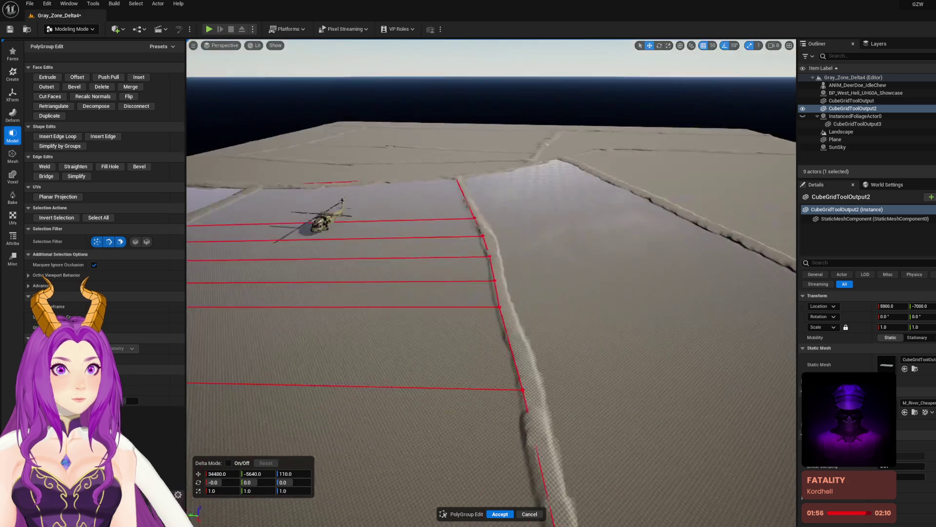
pyautogui.hotkey('ctrl', 's')
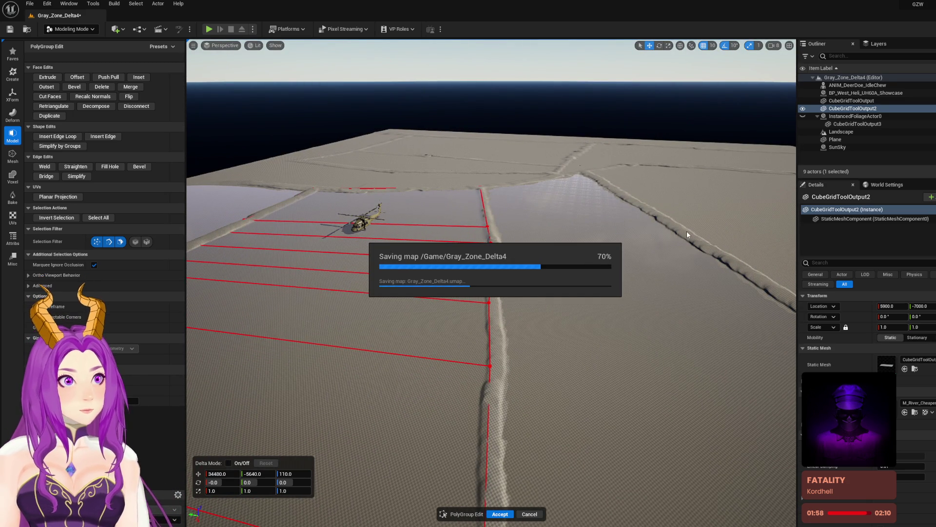
# Step: Select the third field plane and save Gray_Zone_Delta4 with its changed assets
pyautogui.moveTo(630, 241); pyautogui.dragTo(575, 263)
pyautogui.moveTo(389, 110); pyautogui.dragTo(665, 192)
pyautogui.click(665, 192)
pyautogui.moveTo(491, 283); pyautogui.dragTo(476, 273)
pyautogui.moveTo(646, 215); pyautogui.dragTo(645, 216)
pyautogui.click(459, 314)
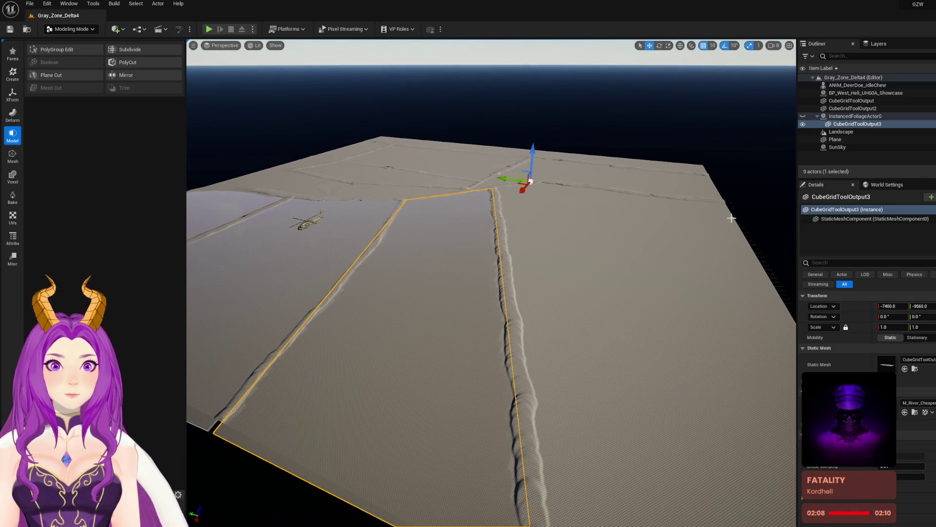
pyautogui.press('Escape')
pyautogui.hotkey('ctrl', 's')
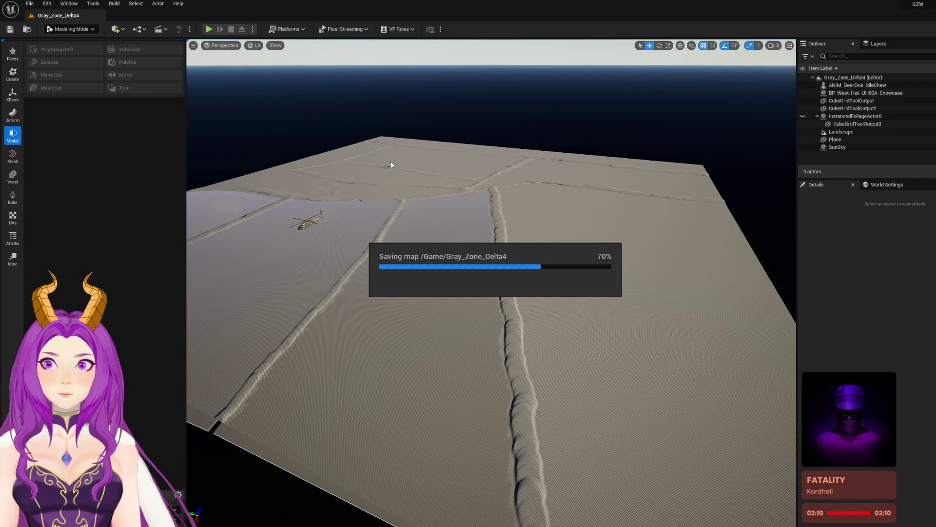
# Step: Select the landscape, mark a first Cube Grid block over the right field, then discard it
pyautogui.moveTo(459, 163); pyautogui.dragTo(489, 173)
pyautogui.click(472, 220)
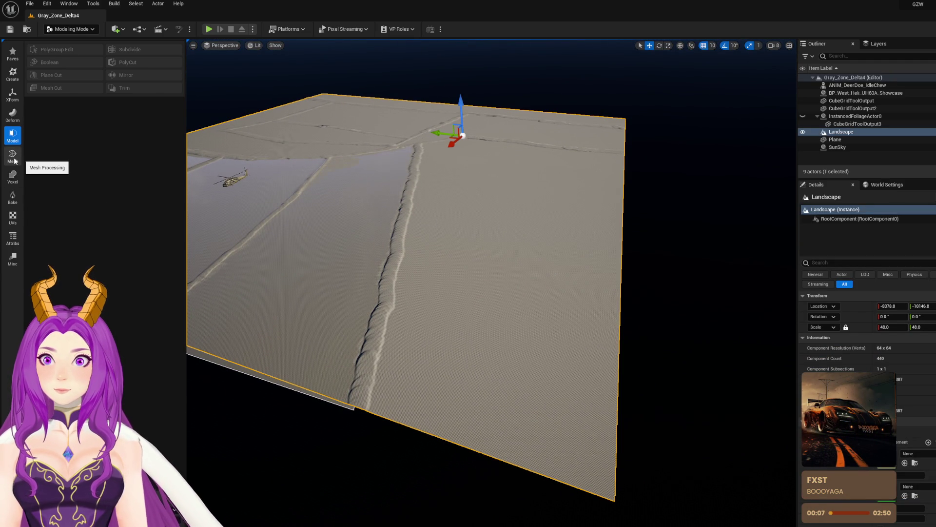
pyautogui.click(15, 83)
pyautogui.moveTo(488, 243); pyautogui.dragTo(488, 244)
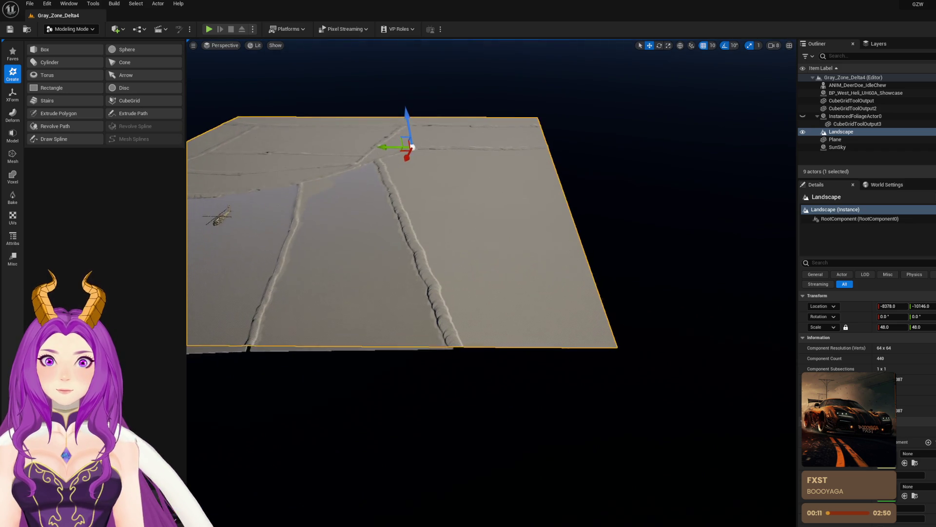
pyautogui.moveTo(331, 131); pyautogui.dragTo(330, 132)
pyautogui.click(151, 99)
pyautogui.moveTo(391, 171)
pyautogui.mouseDown()
pyautogui.moveTo(510, 263)
pyautogui.moveTo(617, 406)
pyautogui.mouseUp()
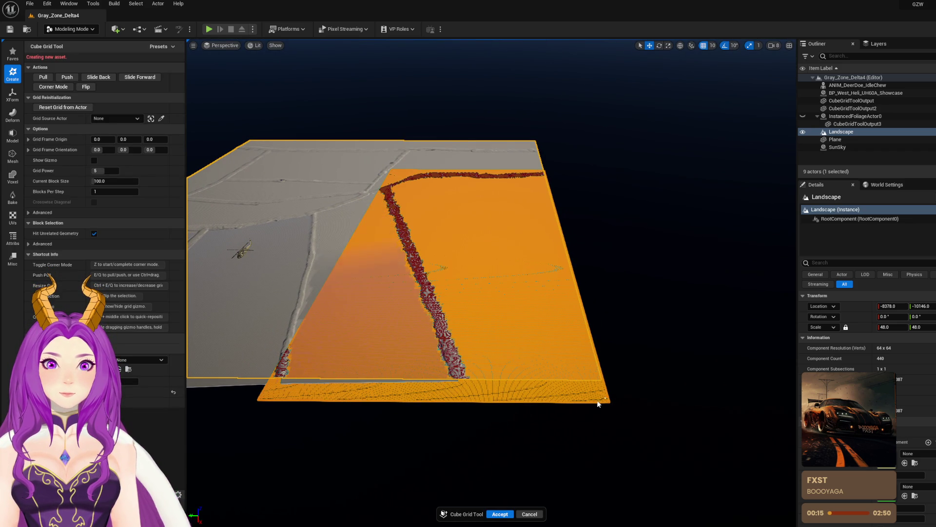
pyautogui.click(502, 513)
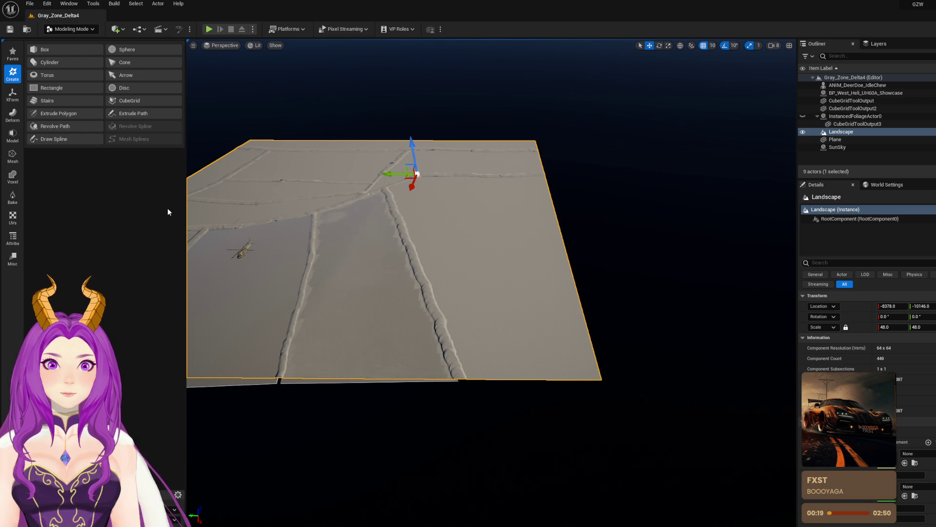
# Step: Redraw the Cube Grid block over the right-hand field and accept it as CubeGridToolOutput4
pyautogui.click(142, 99)
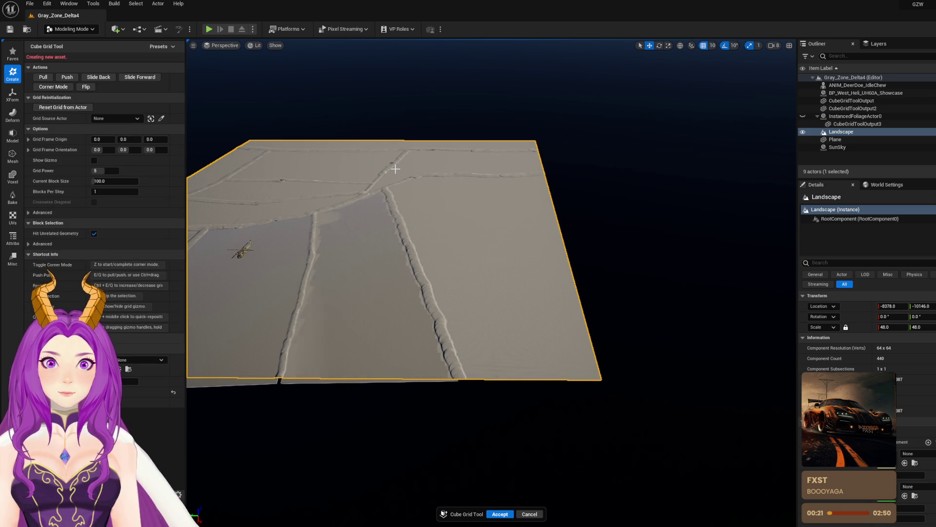
pyautogui.moveTo(391, 171)
pyautogui.mouseDown()
pyautogui.moveTo(560, 328)
pyautogui.moveTo(640, 423)
pyautogui.moveTo(605, 397)
pyautogui.mouseUp()
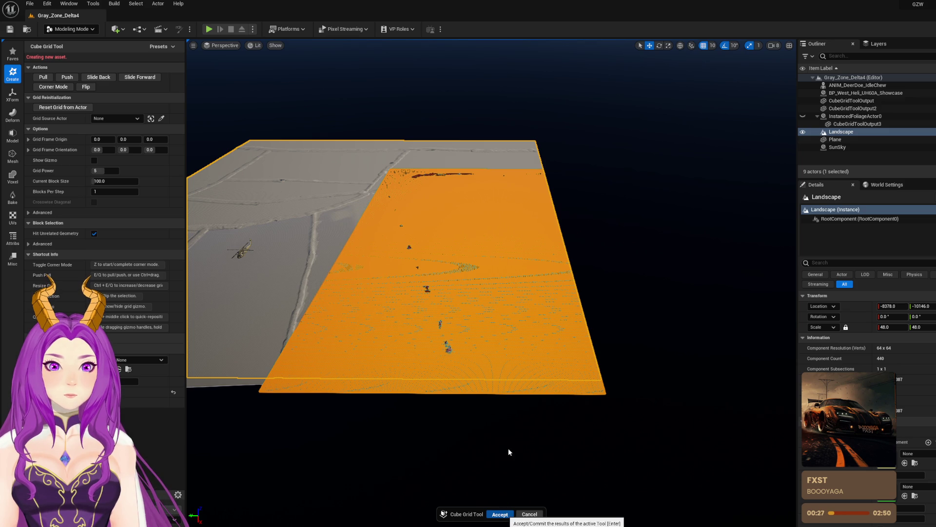
pyautogui.press('Return')
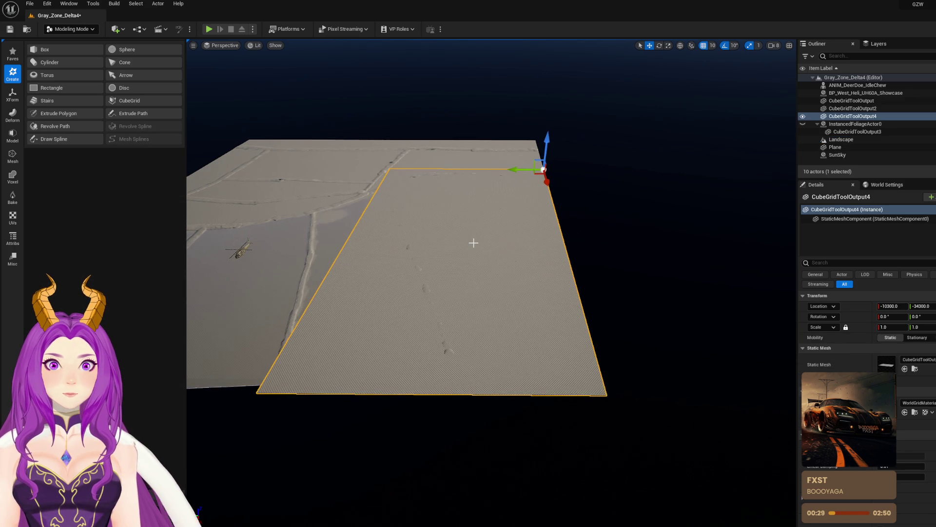
pyautogui.scroll(8, 473, 242)
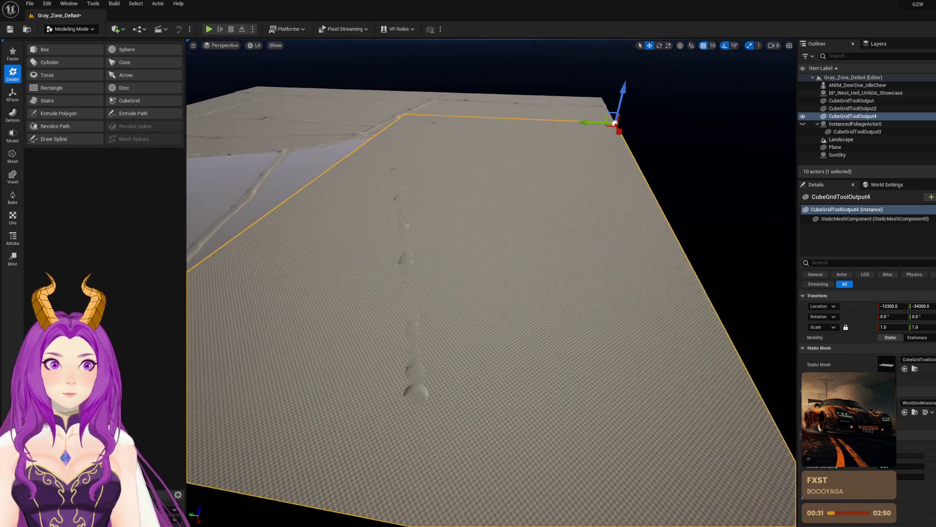
# Step: In PolyGroup Edit, slide the plane's near-left corner along its edge toward the path
pyautogui.press('q')
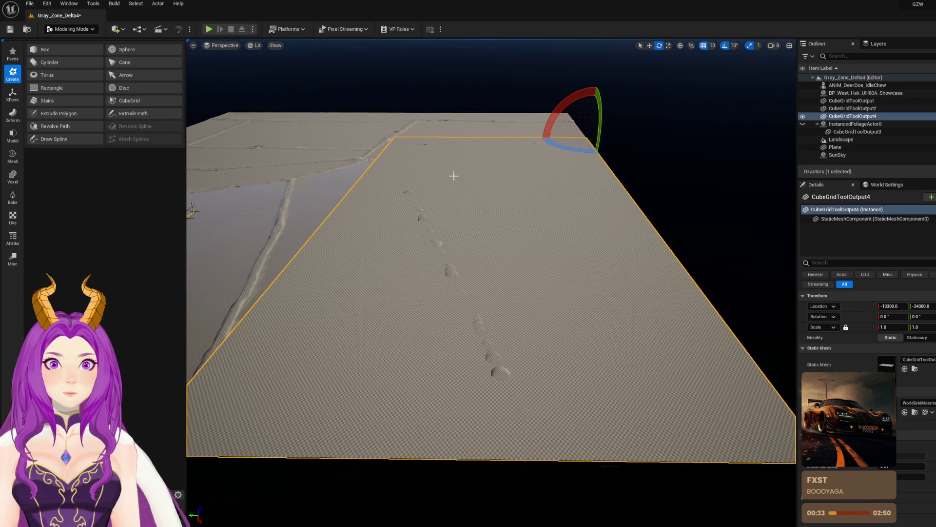
pyautogui.click(13, 93)
pyautogui.click(13, 117)
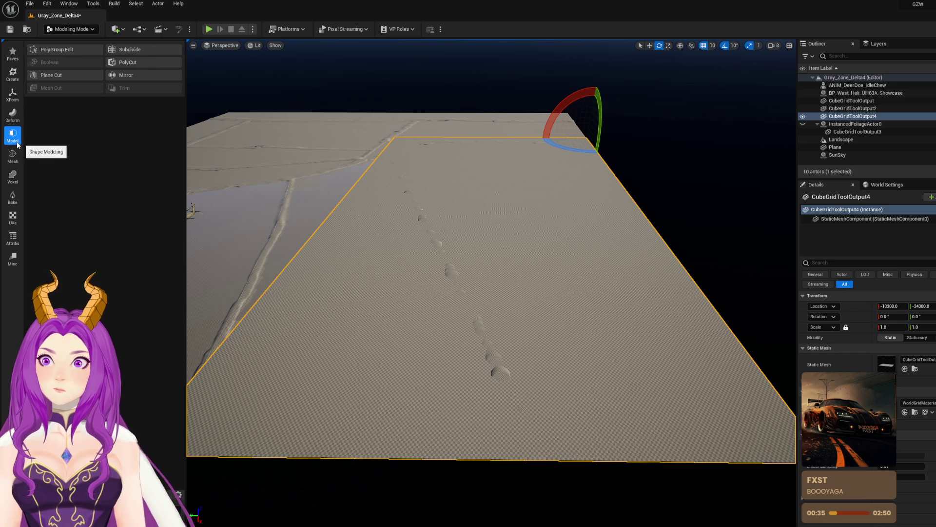
pyautogui.click(75, 49)
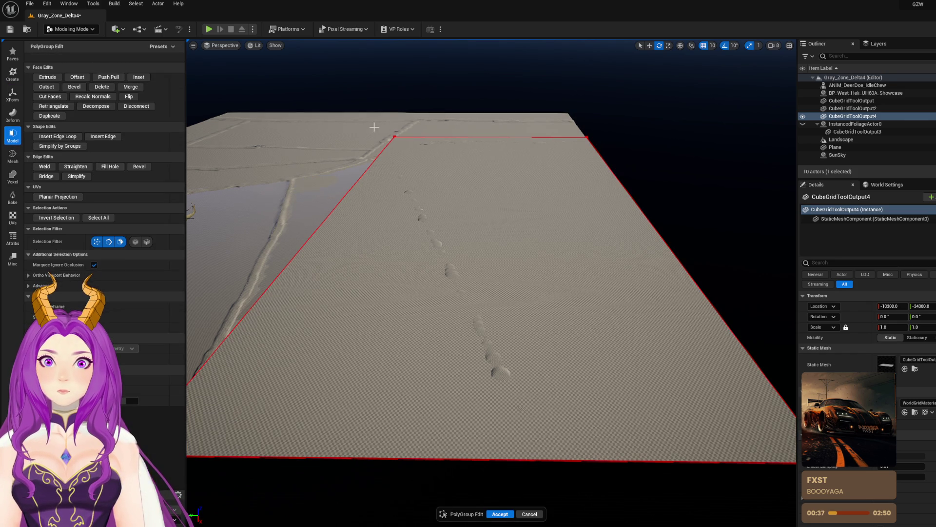
pyautogui.click(393, 137)
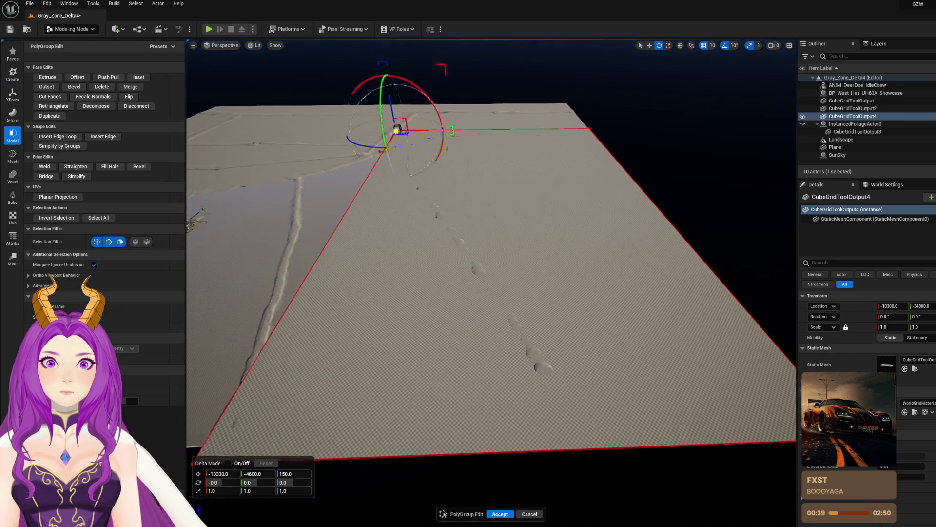
pyautogui.scroll(5, 492, 244)
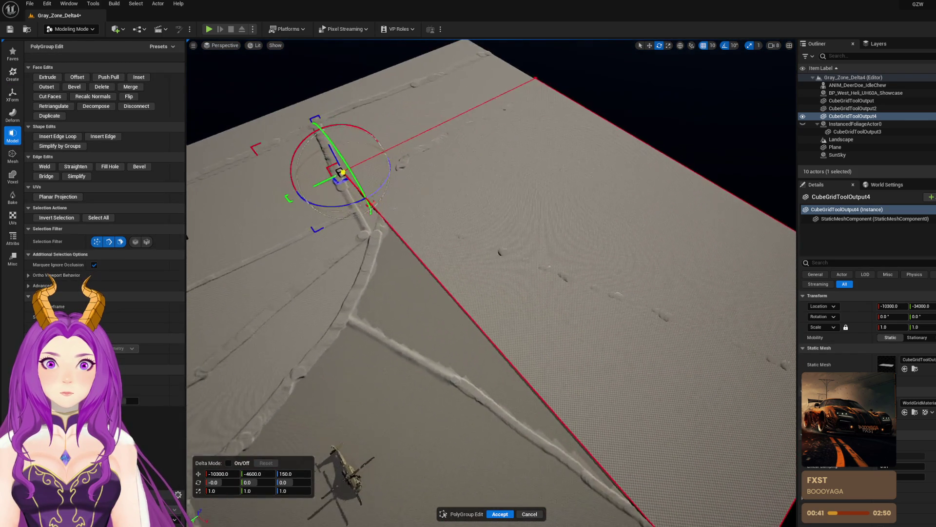
pyautogui.moveTo(383, 150)
pyautogui.mouseDown()
pyautogui.moveTo(458, 225)
pyautogui.moveTo(391, 213)
pyautogui.moveTo(272, 246)
pyautogui.moveTo(488, 234)
pyautogui.moveTo(614, 265)
pyautogui.moveTo(481, 129)
pyautogui.mouseUp()
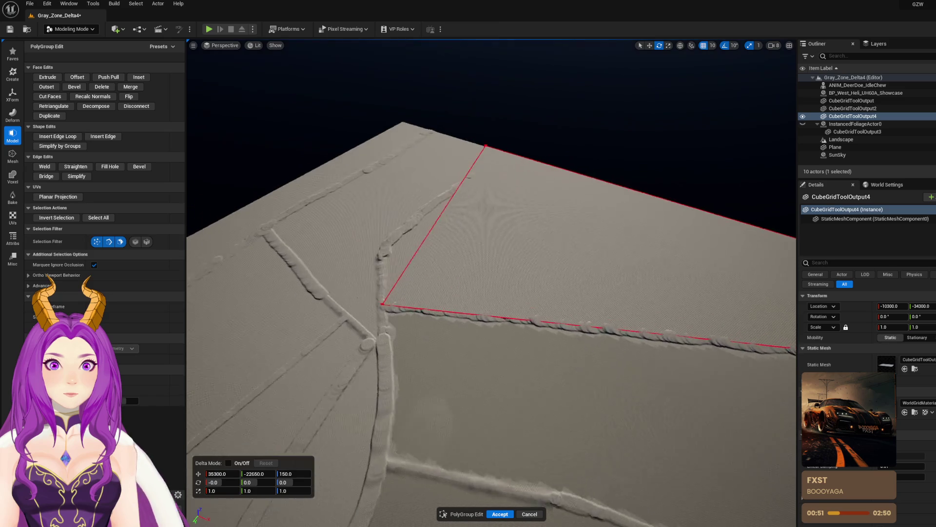
# Step: Insert two edge loops across the plane, the second higher up
pyautogui.click(432, 144)
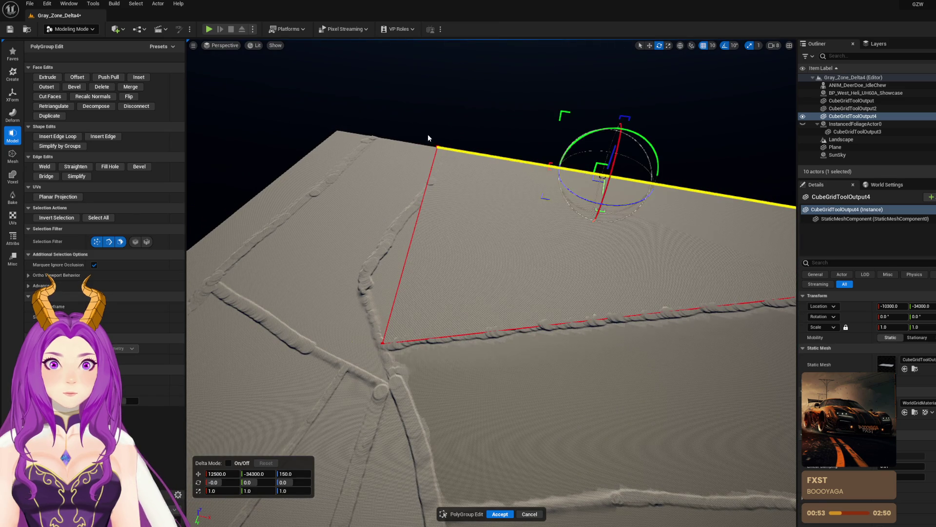
pyautogui.click(437, 146)
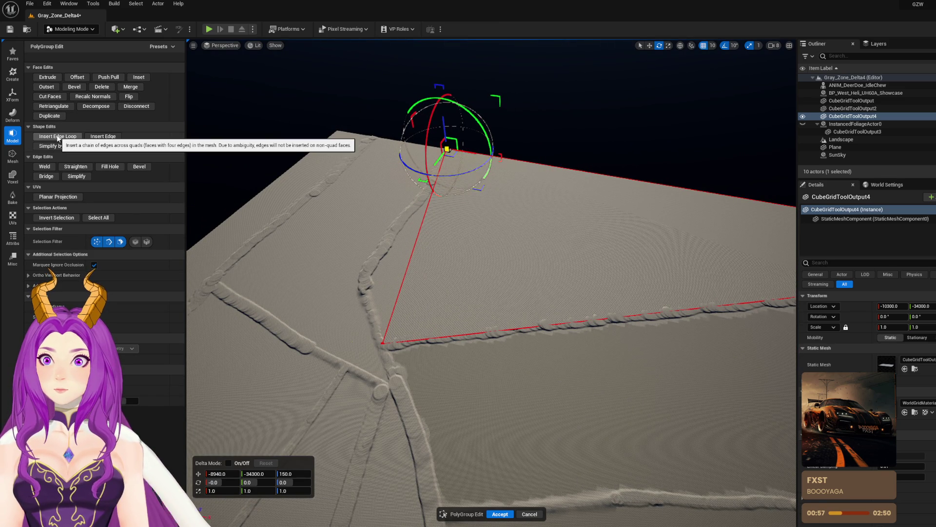
pyautogui.click(58, 137)
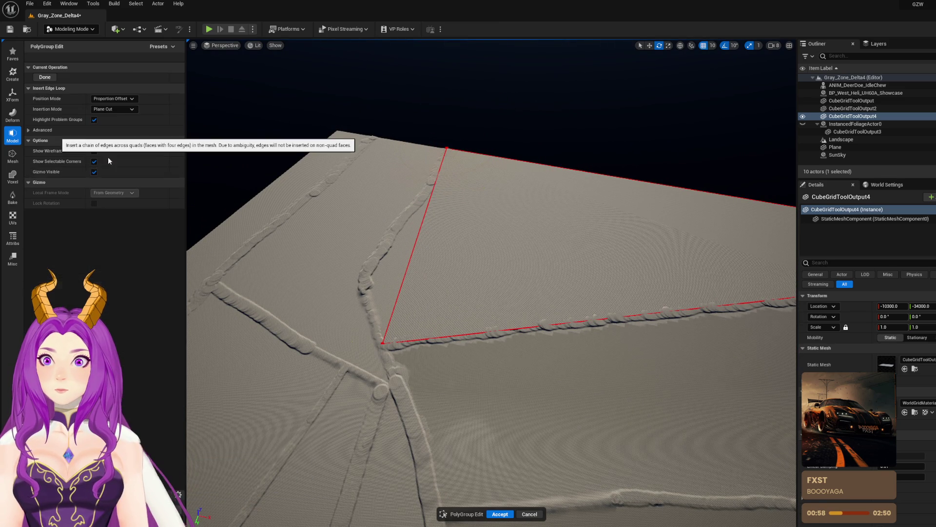
pyautogui.click(395, 304)
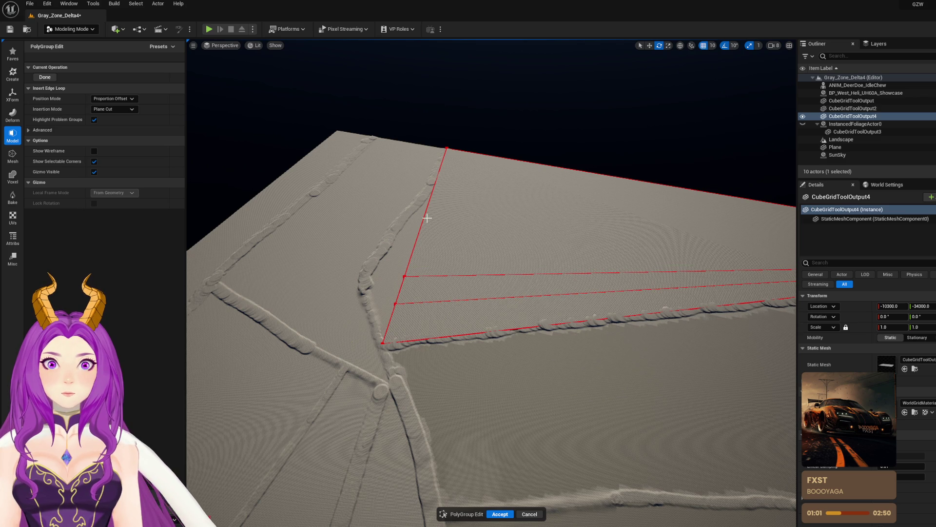
pyautogui.click(412, 244)
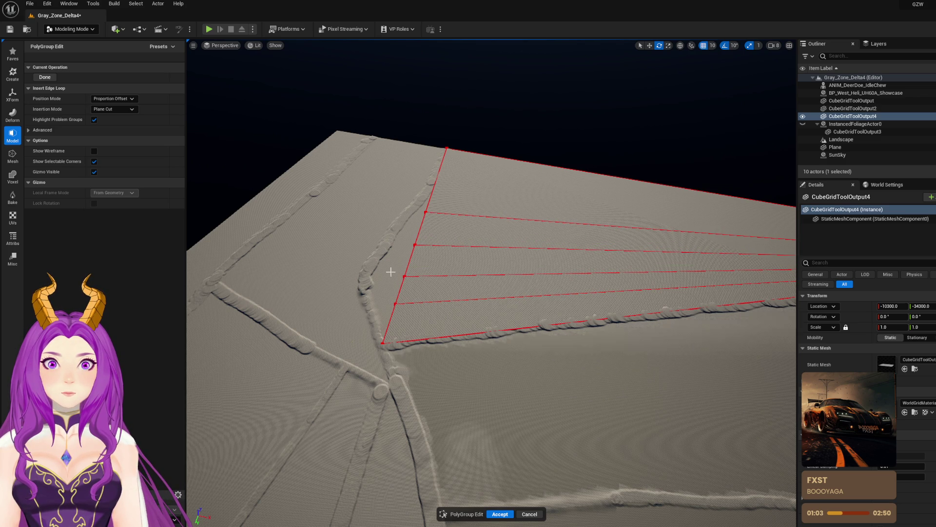
pyautogui.click(45, 77)
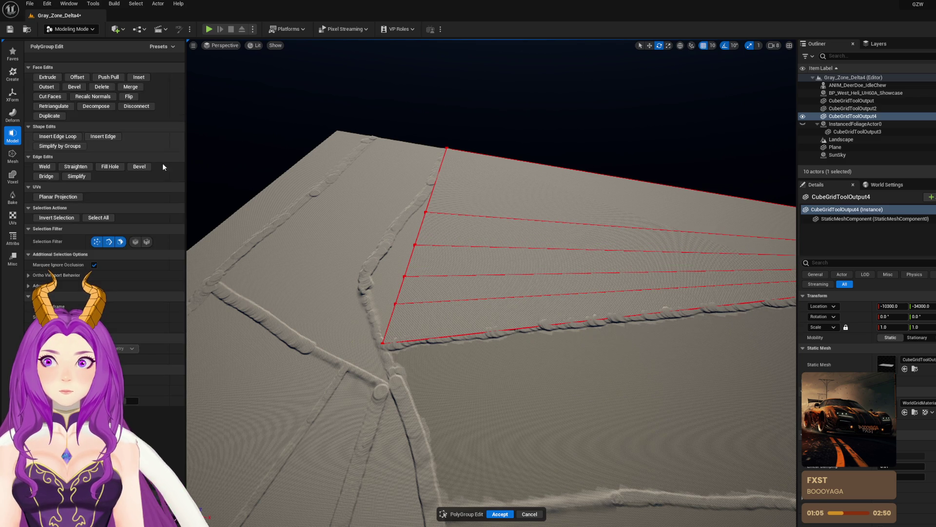
# Step: Drag the new loop vertices onto the path edges and accept the reshaped plane
pyautogui.click(389, 294)
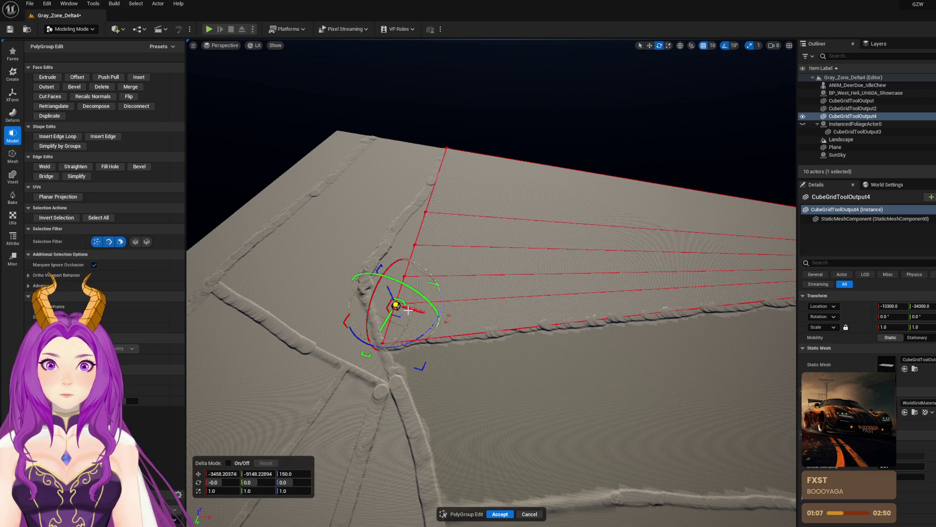
pyautogui.moveTo(389, 295)
pyautogui.mouseDown()
pyautogui.moveTo(411, 296)
pyautogui.moveTo(414, 306)
pyautogui.moveTo(463, 293)
pyautogui.moveTo(420, 269)
pyautogui.moveTo(439, 236)
pyautogui.moveTo(512, 219)
pyautogui.moveTo(491, 202)
pyautogui.mouseUp()
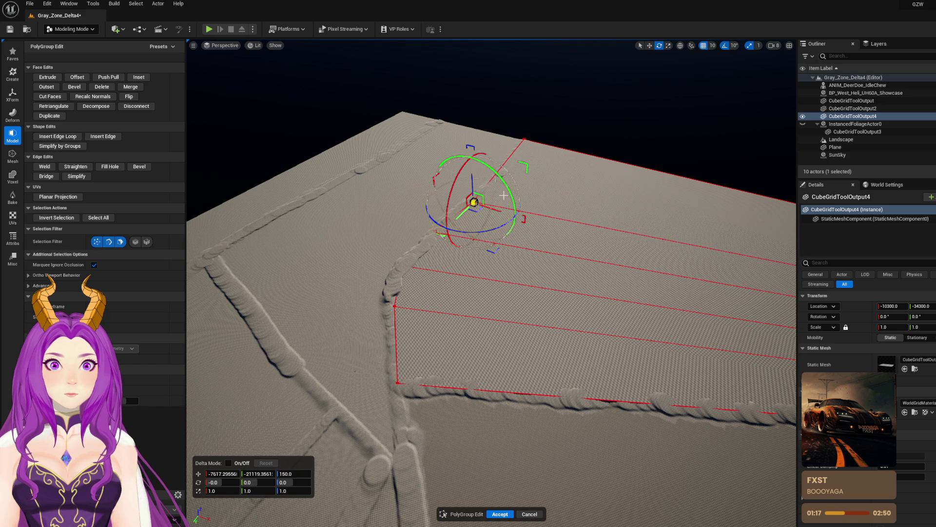
pyautogui.moveTo(552, 164)
pyautogui.mouseDown()
pyautogui.moveTo(536, 131)
pyautogui.moveTo(546, 144)
pyautogui.moveTo(409, 141)
pyautogui.mouseUp()
pyautogui.moveTo(541, 472); pyautogui.dragTo(541, 471)
pyautogui.click(506, 514)
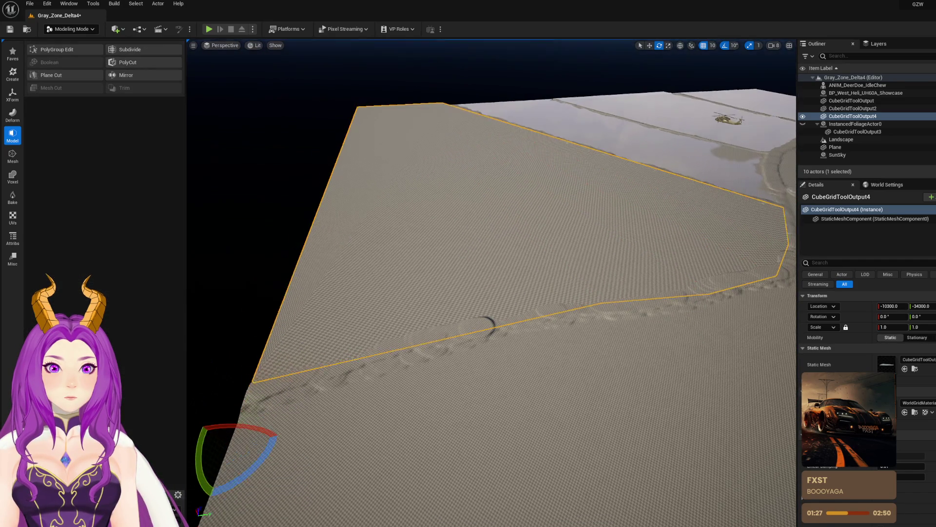
# Step: Search the Content Drawer for 'river ch' and drag the river material into the scene
pyautogui.moveTo(488, 341)
pyautogui.mouseDown()
pyautogui.moveTo(409, 344)
pyautogui.moveTo(510, 366)
pyautogui.moveTo(560, 324)
pyautogui.mouseUp()
pyautogui.press('w')
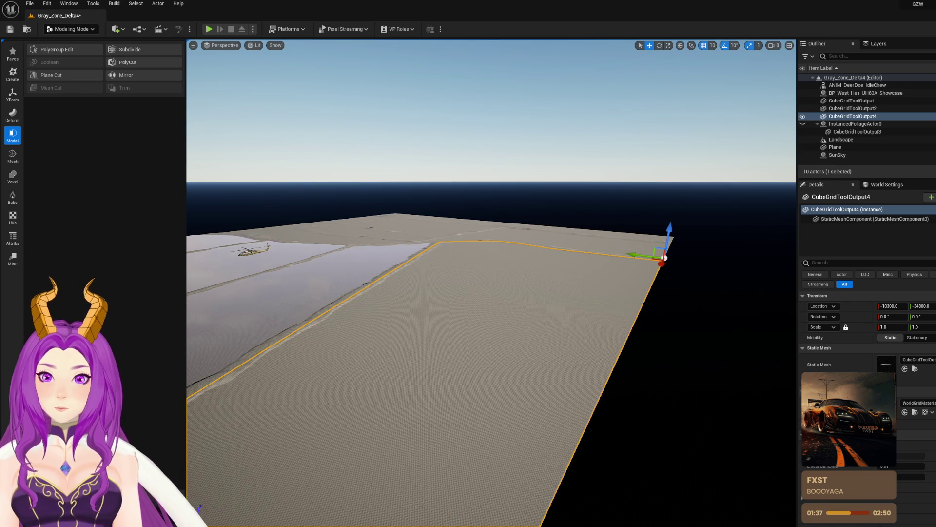
pyautogui.hotkey('ctrl', 'space')
pyautogui.write('river chwa')
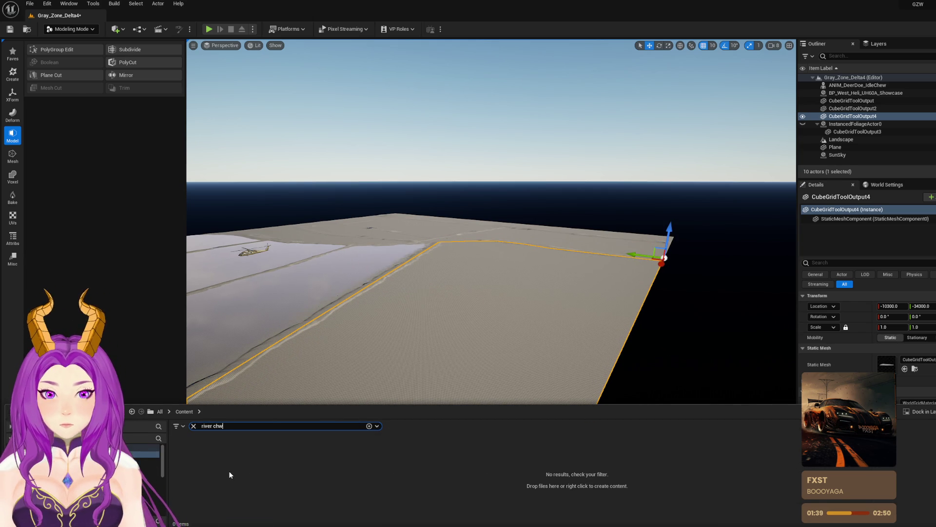
pyautogui.press('BackSpace')
pyautogui.moveTo(192, 454)
pyautogui.mouseDown()
pyautogui.moveTo(429, 318)
pyautogui.moveTo(446, 318)
pyautogui.mouseUp()
# Step: Raise the plane slightly above the river ridge and apply M_River_Cheaper to it
pyautogui.moveTo(599, 60); pyautogui.dragTo(600, 56)
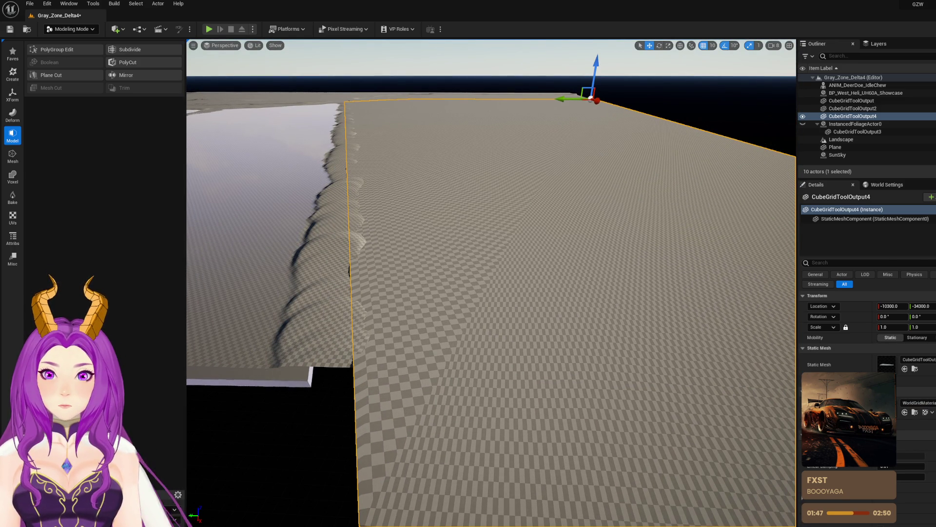
pyautogui.hotkey('ctrl', 'space')
pyautogui.moveTo(202, 455)
pyautogui.mouseDown()
pyautogui.moveTo(525, 288)
pyautogui.moveTo(437, 239)
pyautogui.moveTo(432, 319)
pyautogui.mouseUp()
pyautogui.moveTo(495, 234); pyautogui.dragTo(478, 283)
# Step: Deselect the plane, save the level with Ctrl+S, and launch Cube Grid from the Create tools
pyautogui.click(611, 362)
pyautogui.moveTo(610, 362)
pyautogui.mouseDown()
pyautogui.moveTo(607, 343)
pyautogui.moveTo(558, 317)
pyautogui.moveTo(585, 328)
pyautogui.mouseUp()
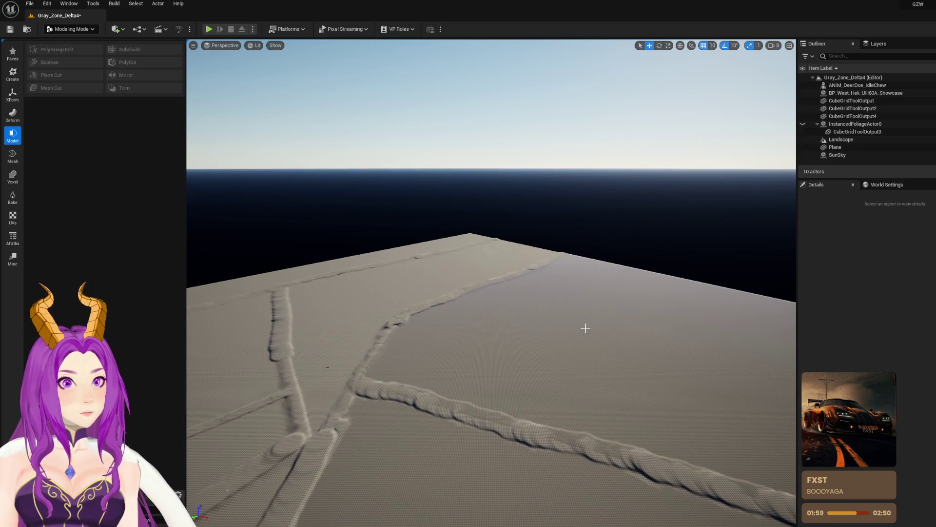
pyautogui.hotkey('ctrl', 's')
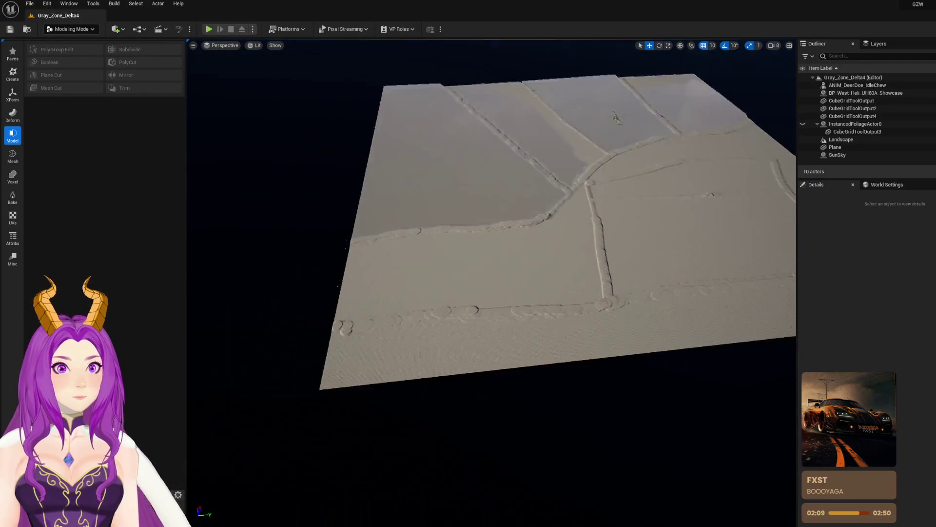
pyautogui.click(11, 74)
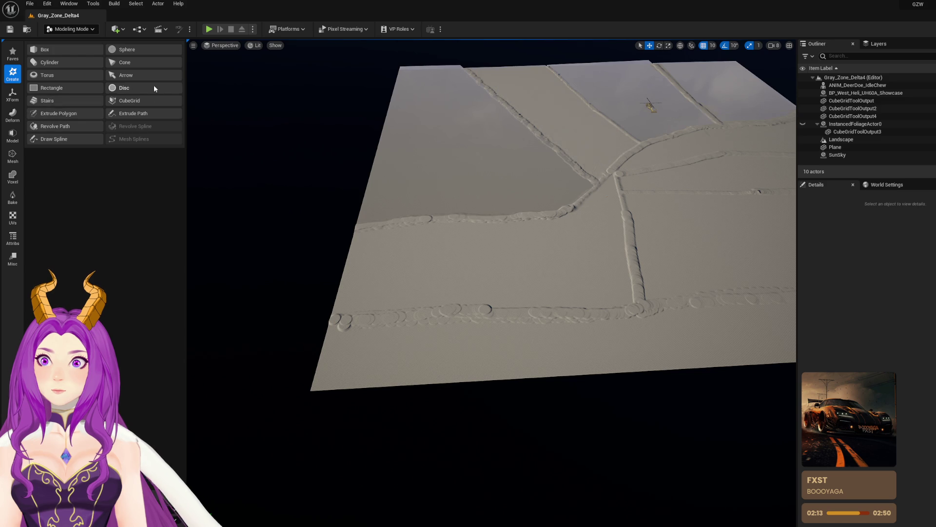
pyautogui.click(130, 101)
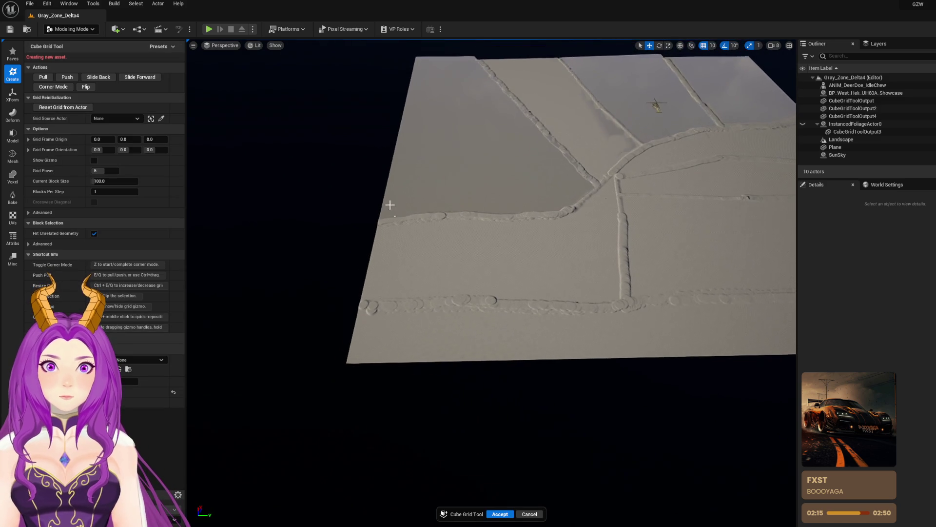
# Step: Mark grid cells over the foreground field, extrude them into a slab, and accept as CubeGridToolOutput5
pyautogui.moveTo(358, 187)
pyautogui.mouseDown()
pyautogui.moveTo(560, 276)
pyautogui.moveTo(627, 320)
pyautogui.moveTo(673, 328)
pyautogui.moveTo(664, 313)
pyautogui.mouseUp()
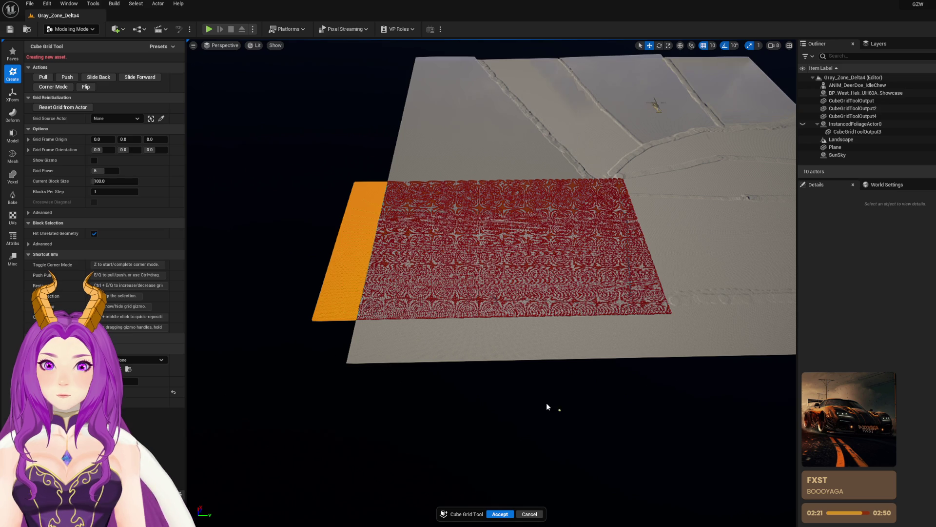
pyautogui.press('e')
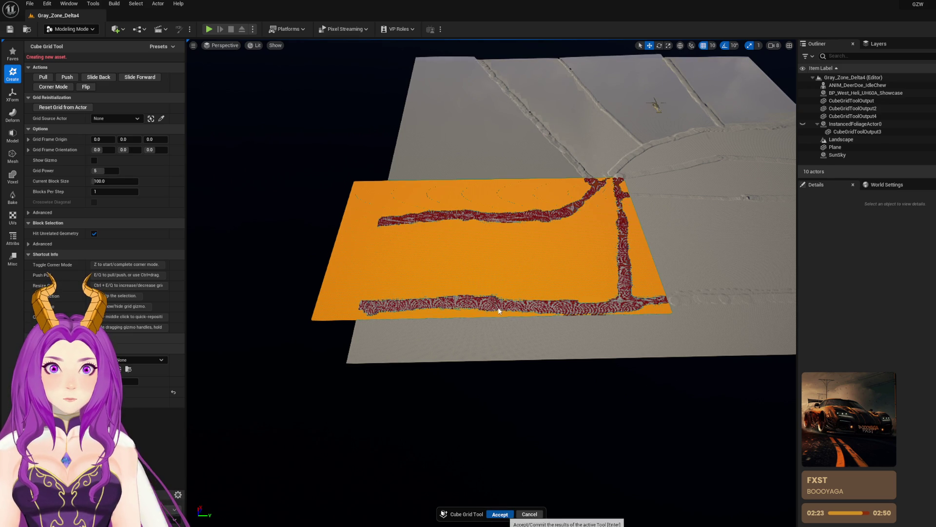
pyautogui.press('Return')
pyautogui.scroll(3, 206, 218)
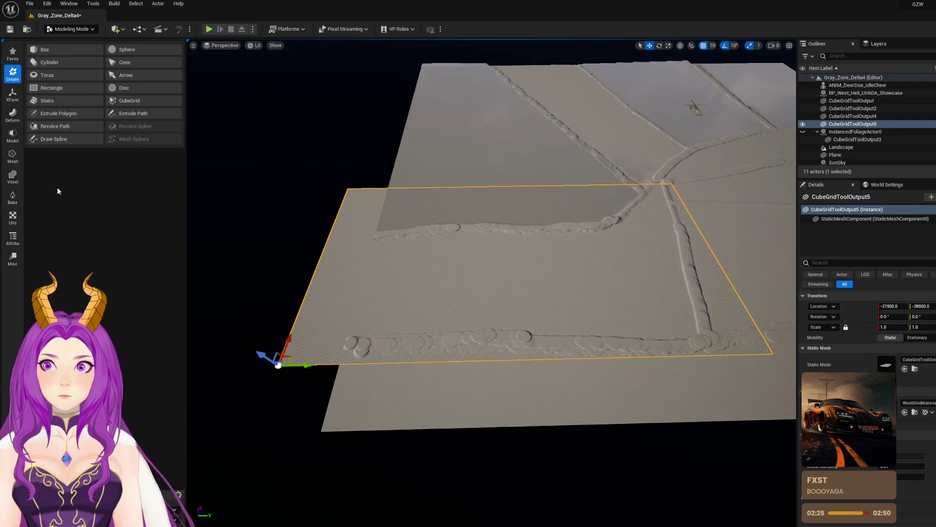
pyautogui.click(13, 135)
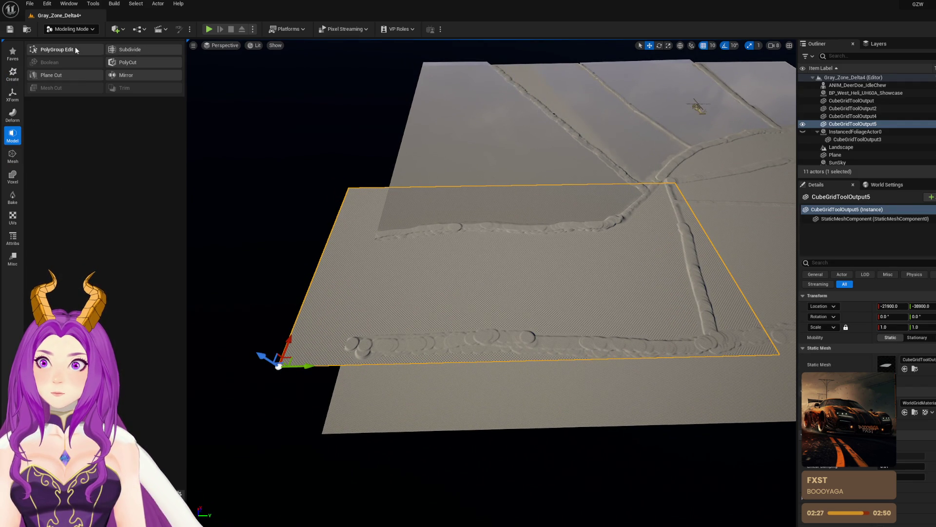
# Step: In PolyGroup Edit, move the plane's corner and front edge out onto the path
pyautogui.click(77, 49)
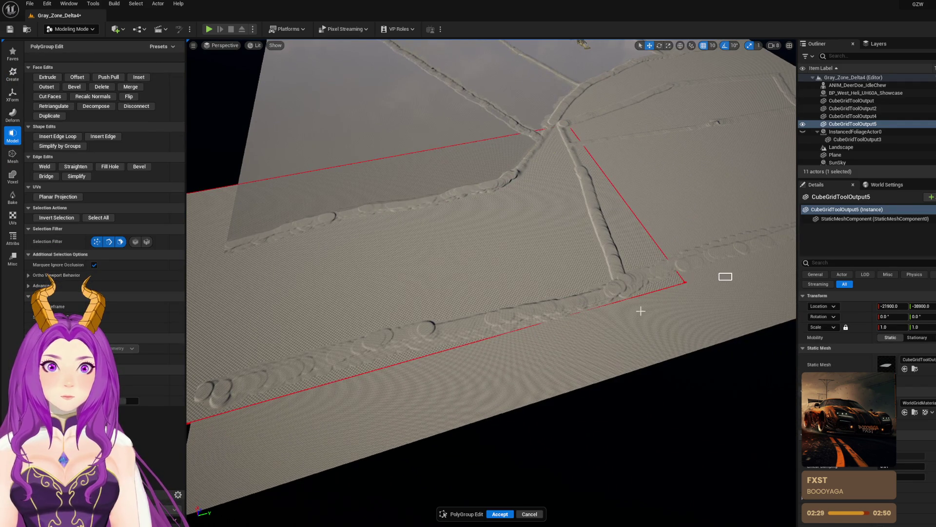
pyautogui.click(685, 298)
pyautogui.moveTo(666, 290)
pyautogui.mouseDown()
pyautogui.moveTo(649, 328)
pyautogui.moveTo(632, 307)
pyautogui.mouseUp()
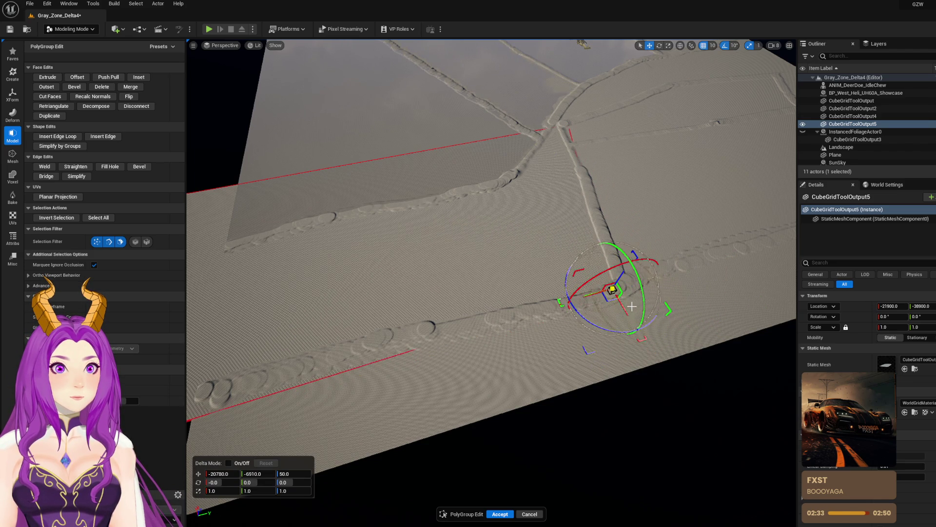
pyautogui.scroll(-5, 439, 293)
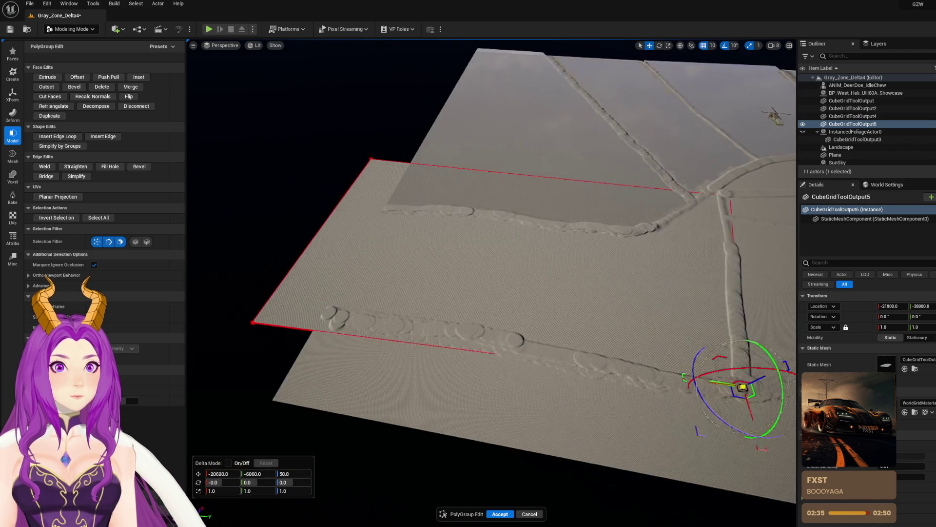
pyautogui.click(267, 324)
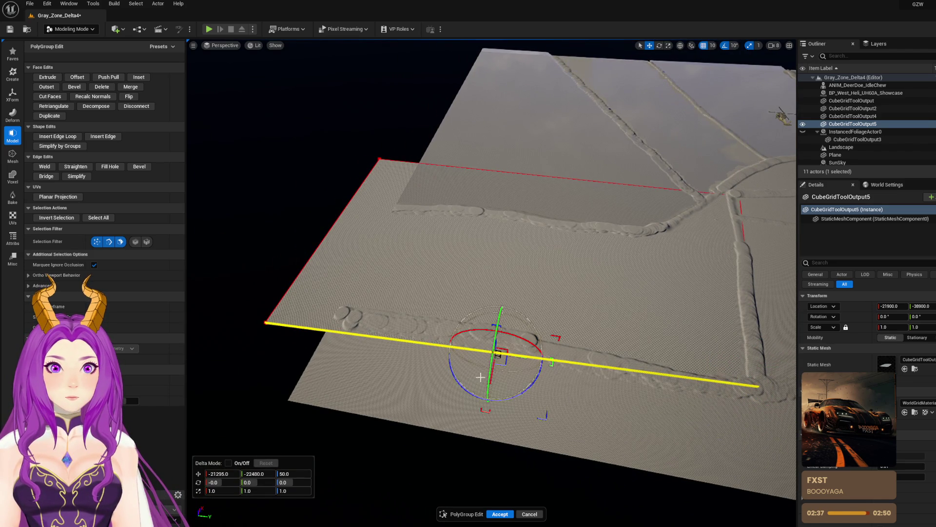
pyautogui.moveTo(494, 375); pyautogui.dragTo(496, 355)
# Step: Select the plane's left corners, clear the selection, and begin inserting edge loops
pyautogui.moveTo(236, 299)
pyautogui.mouseDown()
pyautogui.moveTo(278, 331)
pyautogui.moveTo(306, 250)
pyautogui.moveTo(350, 174)
pyautogui.moveTo(327, 155)
pyautogui.moveTo(755, 227)
pyautogui.mouseUp()
pyautogui.moveTo(322, 157)
pyautogui.mouseDown()
pyautogui.moveTo(341, 205)
pyautogui.moveTo(339, 240)
pyautogui.mouseUp()
pyautogui.click(629, 254)
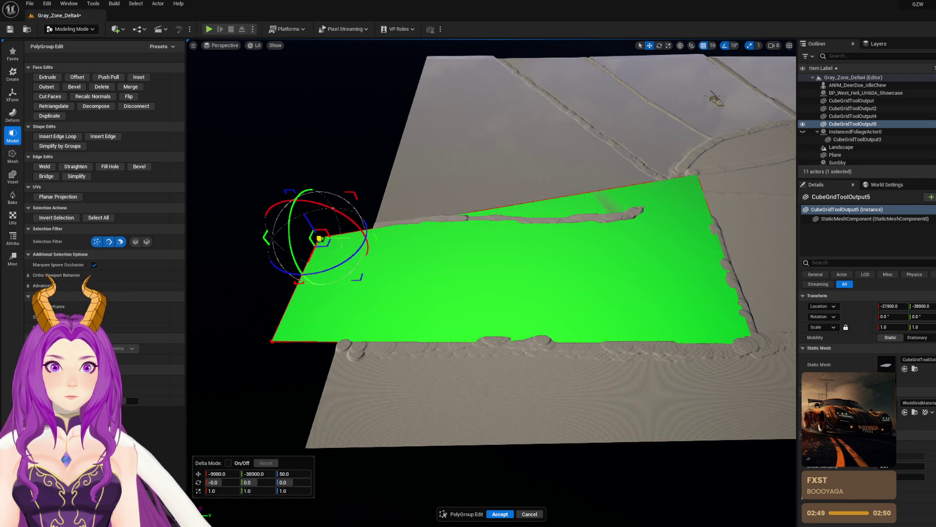
pyautogui.press('Escape')
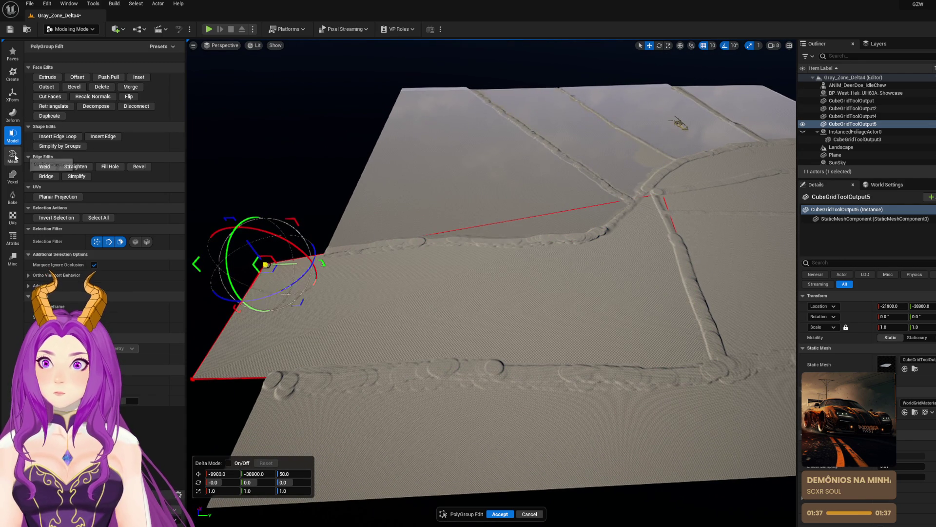
pyautogui.click(58, 136)
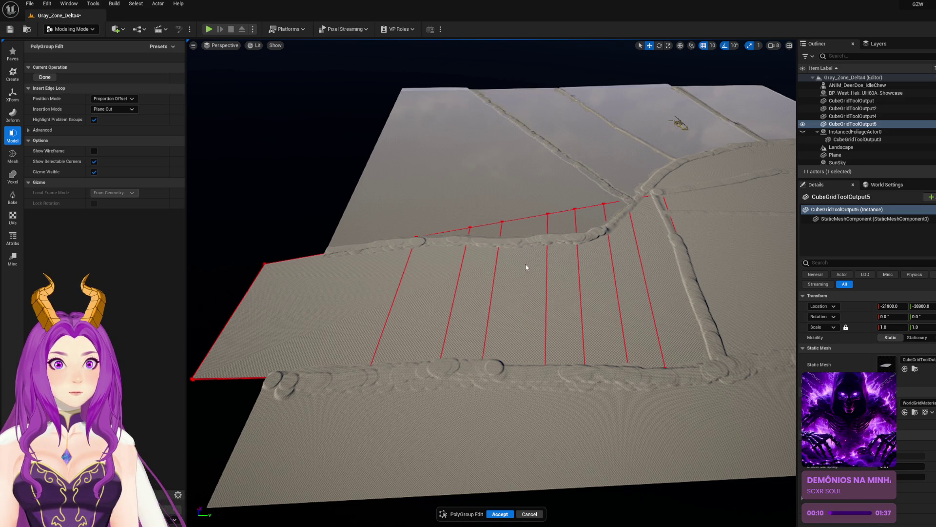
# Step: Finish the edge loops and shift an inner edge to line up with the path
pyautogui.click(45, 77)
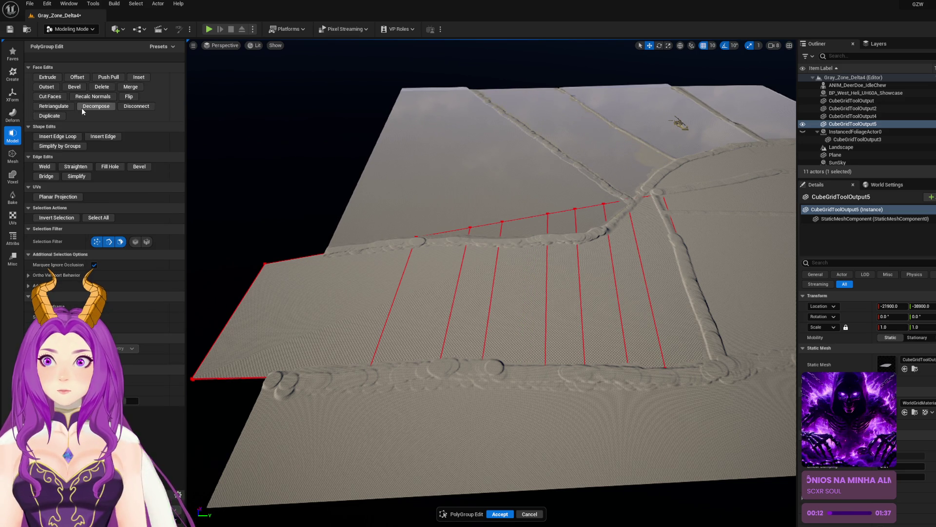
pyautogui.click(417, 242)
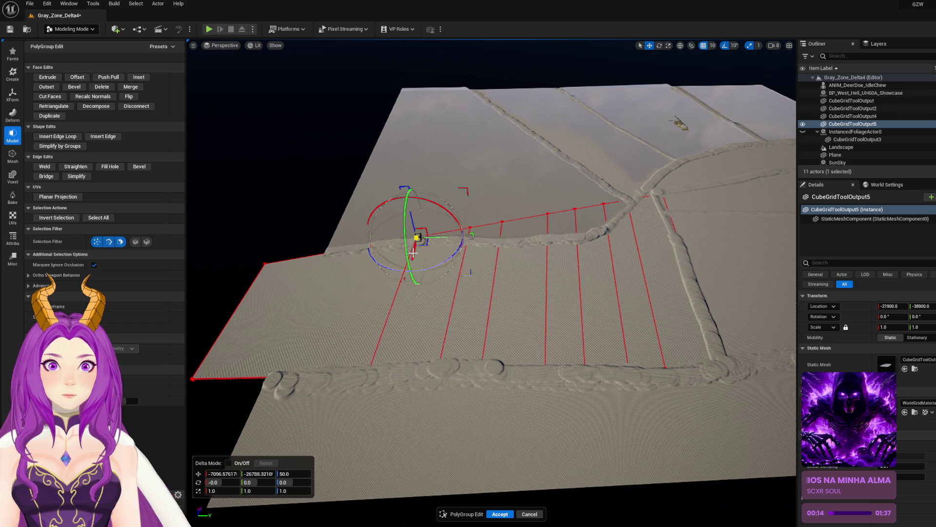
pyautogui.click(468, 233)
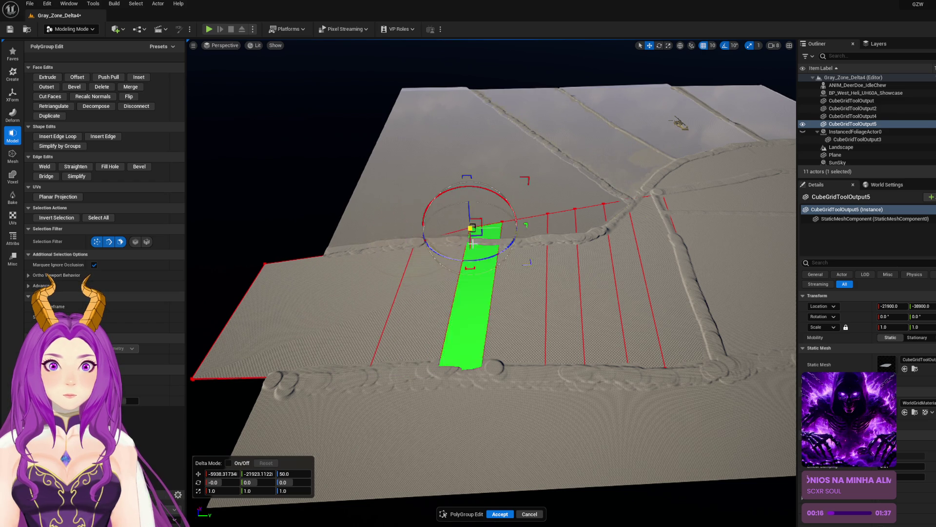
pyautogui.moveTo(469, 245); pyautogui.dragTo(470, 262)
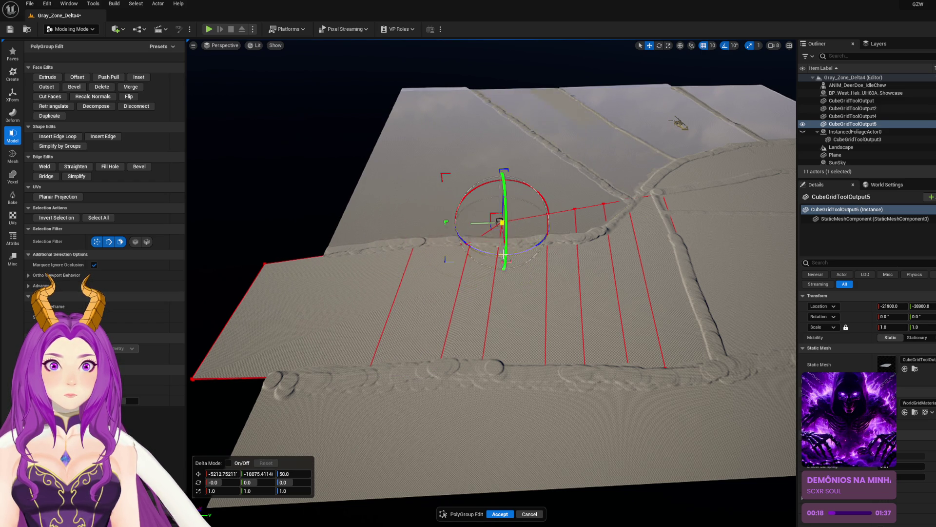
pyautogui.click(504, 240)
pyautogui.moveTo(508, 264)
pyautogui.mouseDown()
pyautogui.moveTo(439, 266)
pyautogui.moveTo(424, 251)
pyautogui.mouseUp()
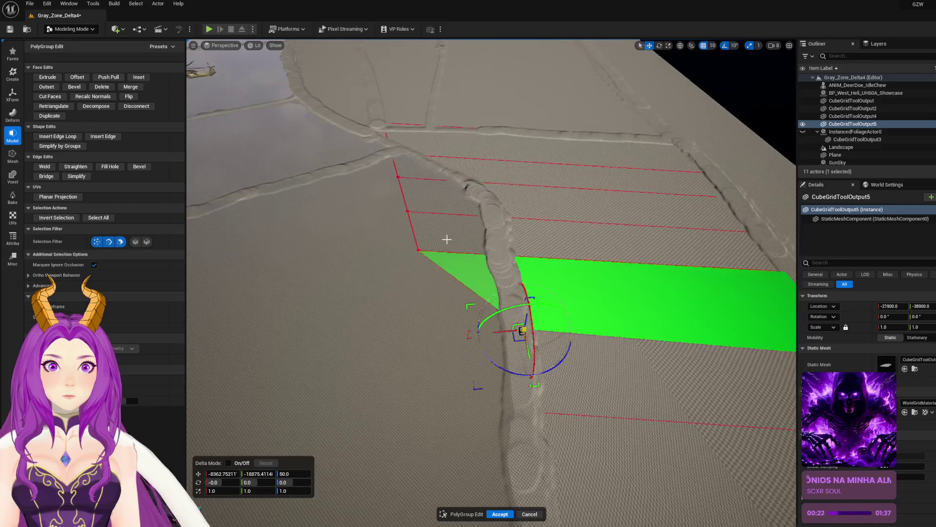
# Step: Select edges and vertices beside the path and frame the view on one vertex
pyautogui.click(434, 263)
pyautogui.click(419, 252)
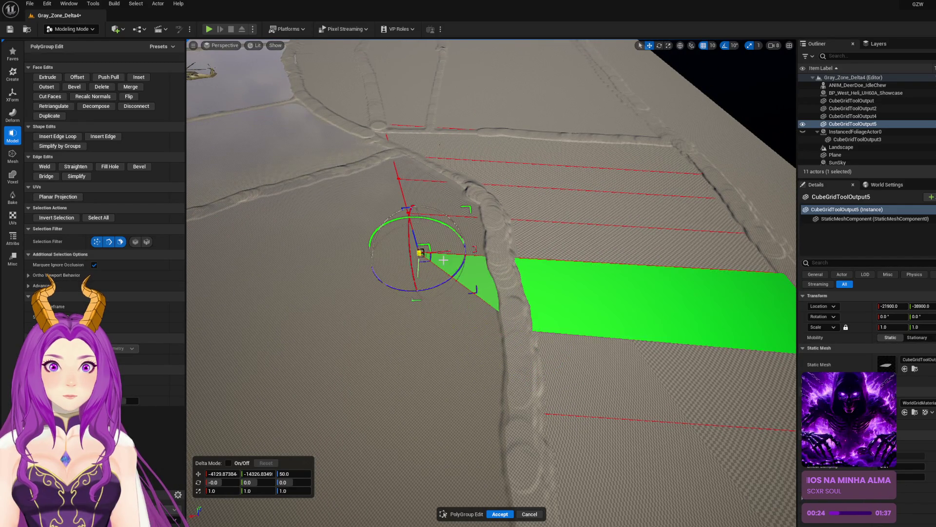
pyautogui.click(496, 247)
pyautogui.moveTo(434, 225); pyautogui.dragTo(433, 225)
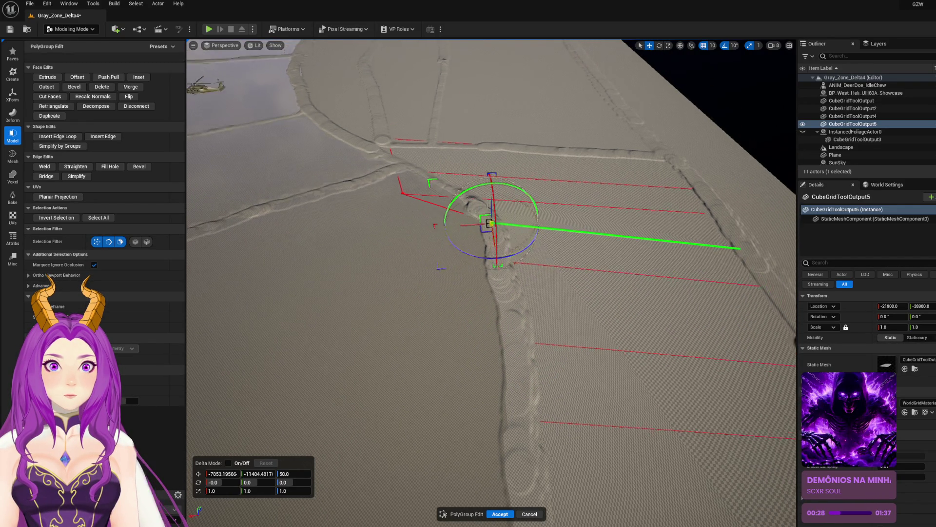
pyautogui.scroll(5, 488, 283)
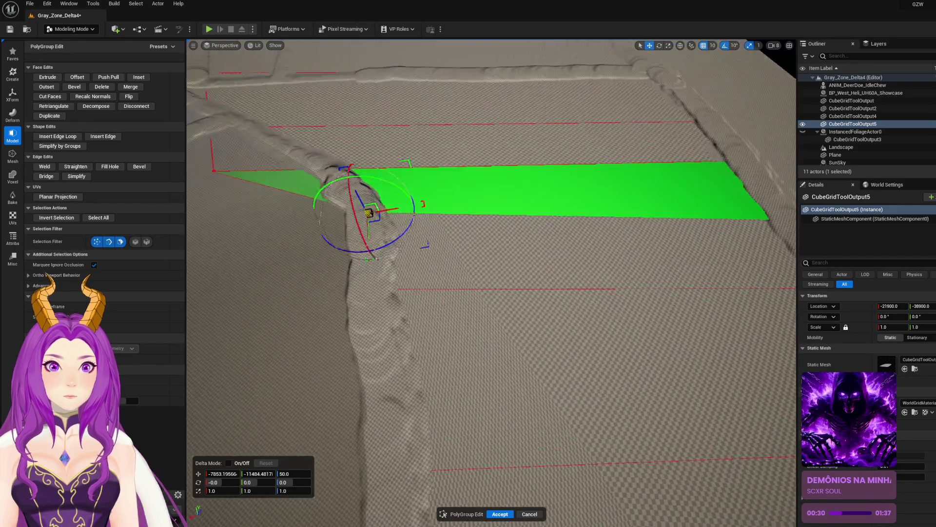
pyautogui.press('f')
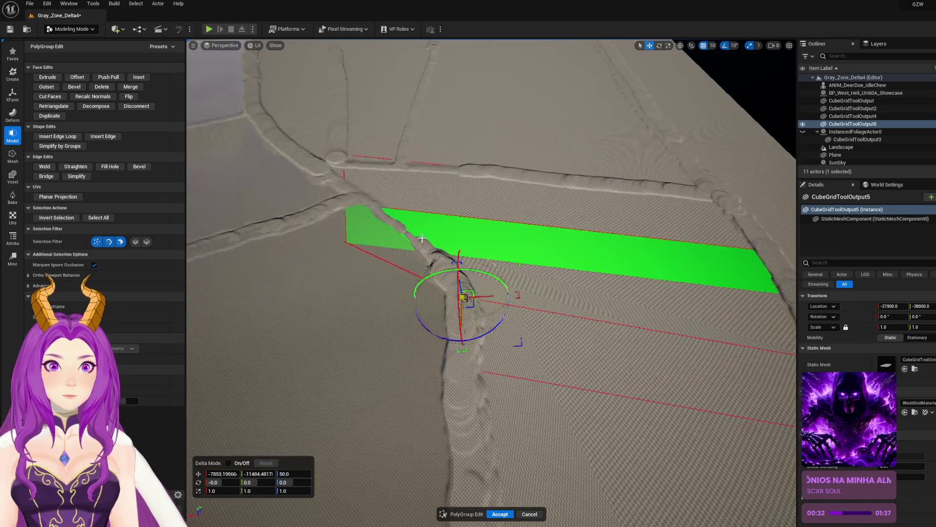
# Step: Move the vertex at the path junction, undo that move, and accept the plane edits
pyautogui.moveTo(331, 233)
pyautogui.mouseDown()
pyautogui.moveTo(377, 262)
pyautogui.moveTo(445, 238)
pyautogui.mouseUp()
pyautogui.moveTo(524, 295); pyautogui.dragTo(367, 216)
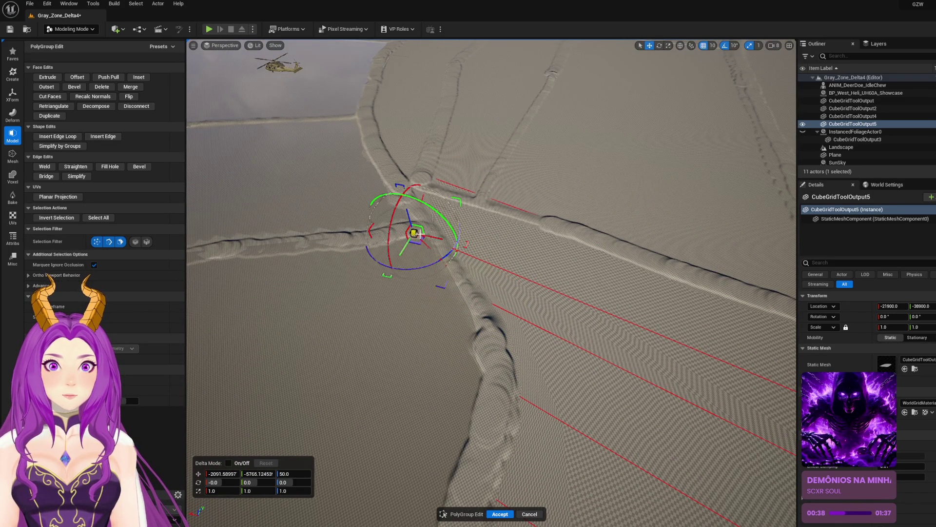
pyautogui.moveTo(420, 235); pyautogui.dragTo(444, 235)
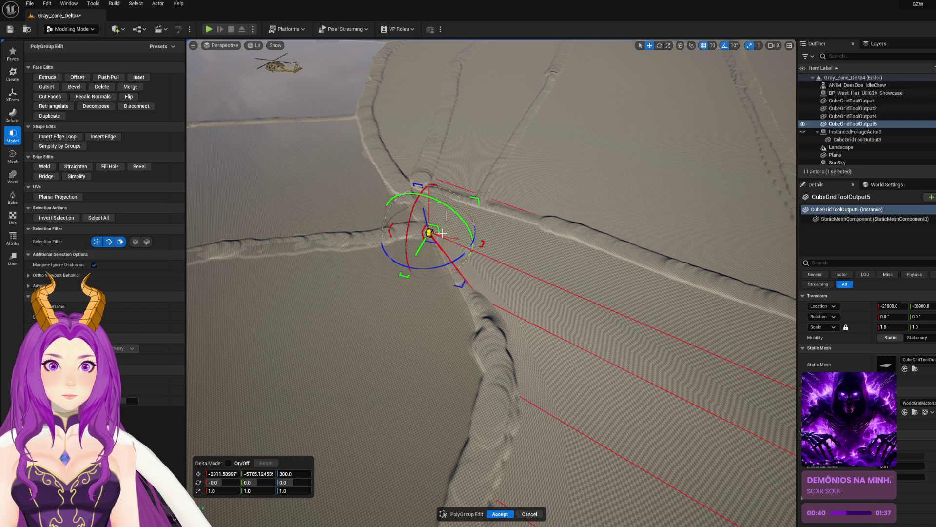
pyautogui.hotkey('ctrl', 'z')
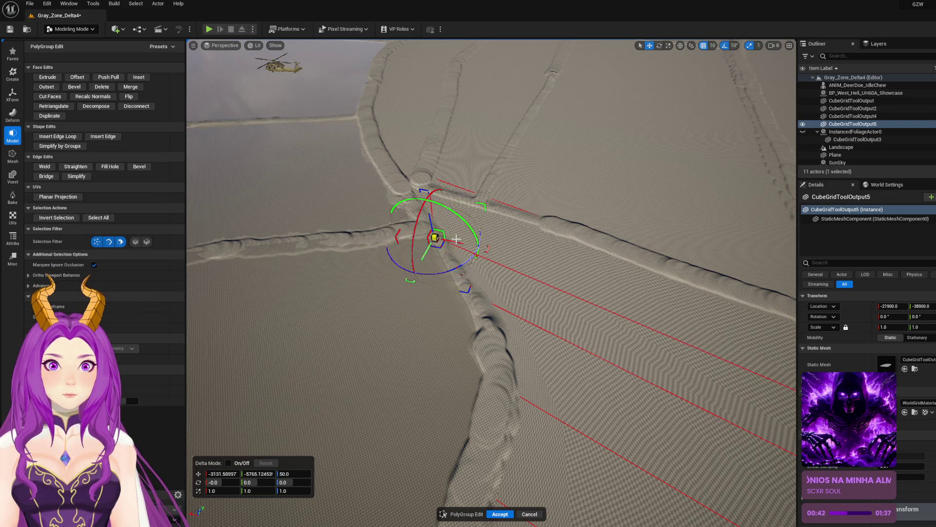
pyautogui.press('Return')
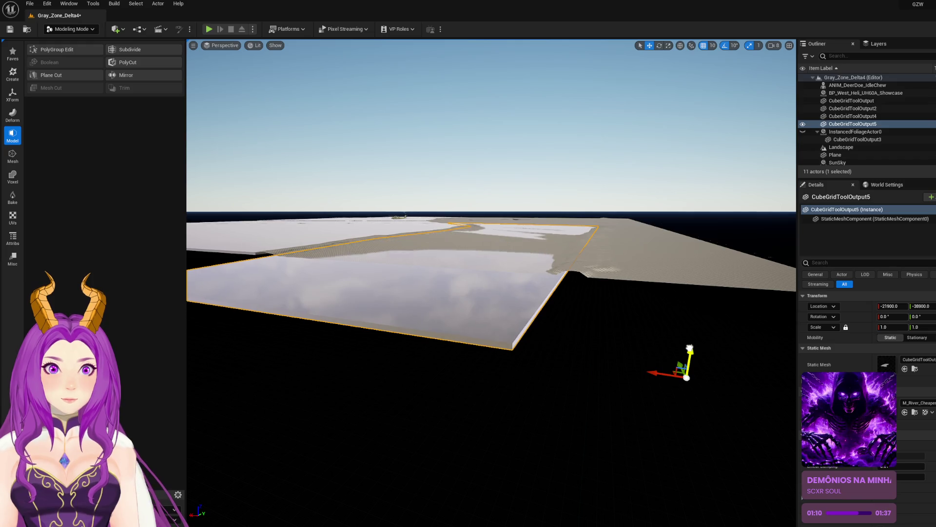
# Step: Deselect the field plane and save Gray_Zone_Delta4 with Ctrl+S twice
pyautogui.press('f')
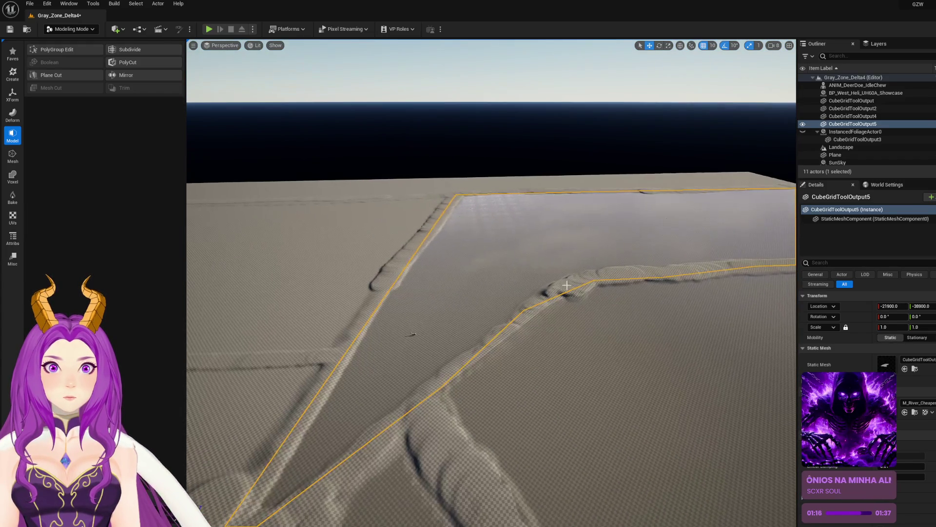
pyautogui.press('Escape')
pyautogui.hotkey('ctrl', 's')
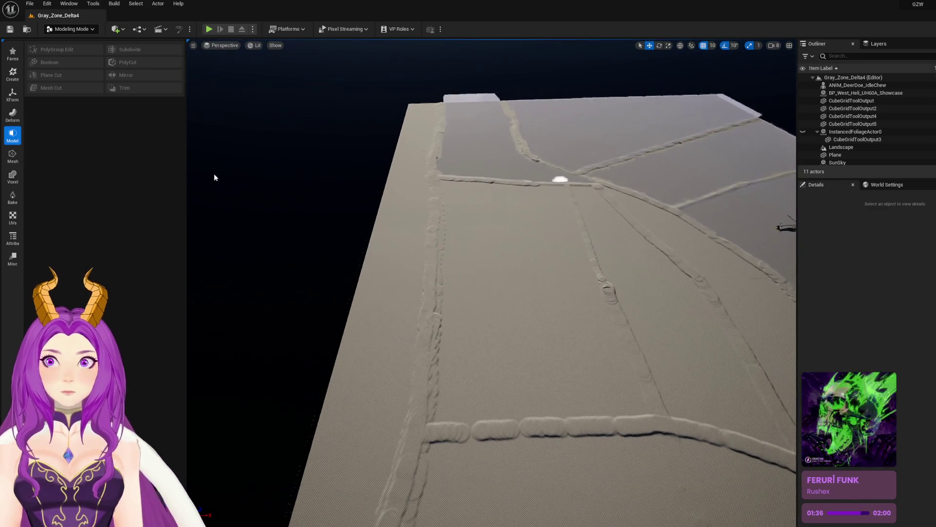
pyautogui.hotkey('ctrl', 's')
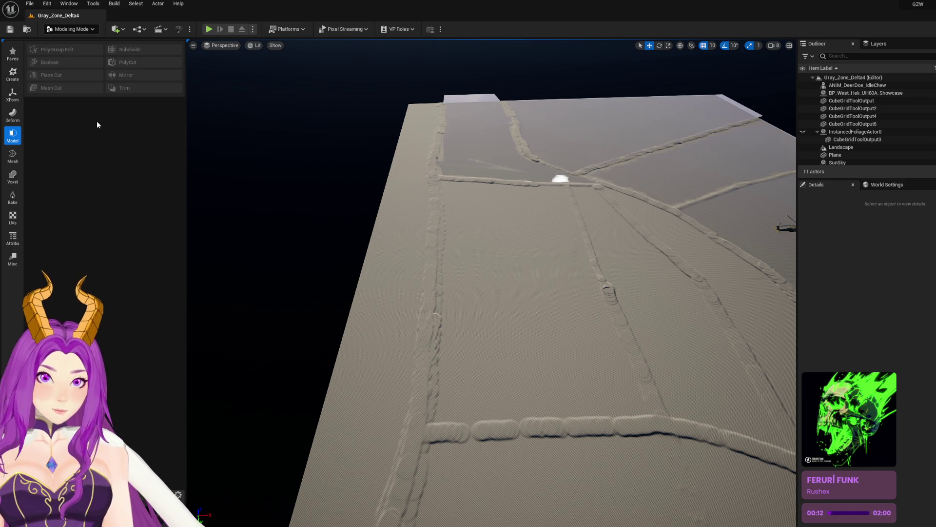
pyautogui.scroll(2, 488, 222)
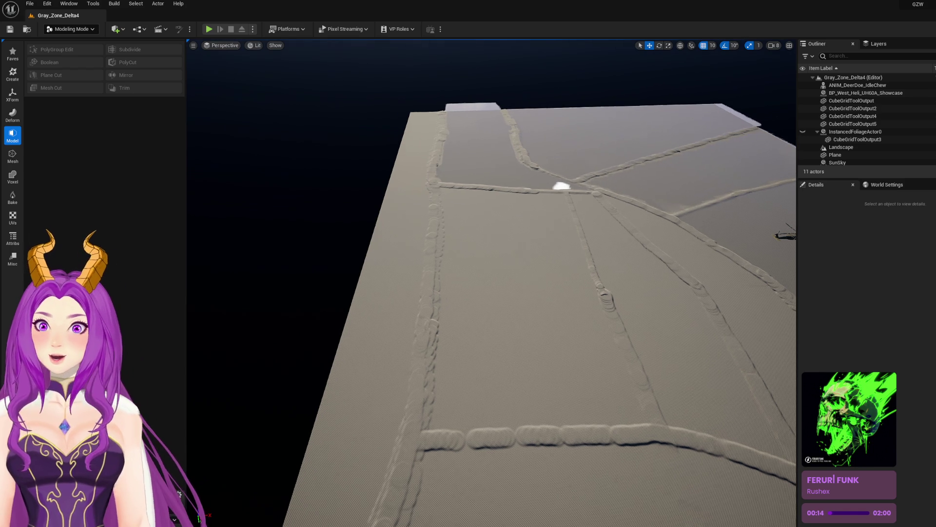
pyautogui.click(15, 76)
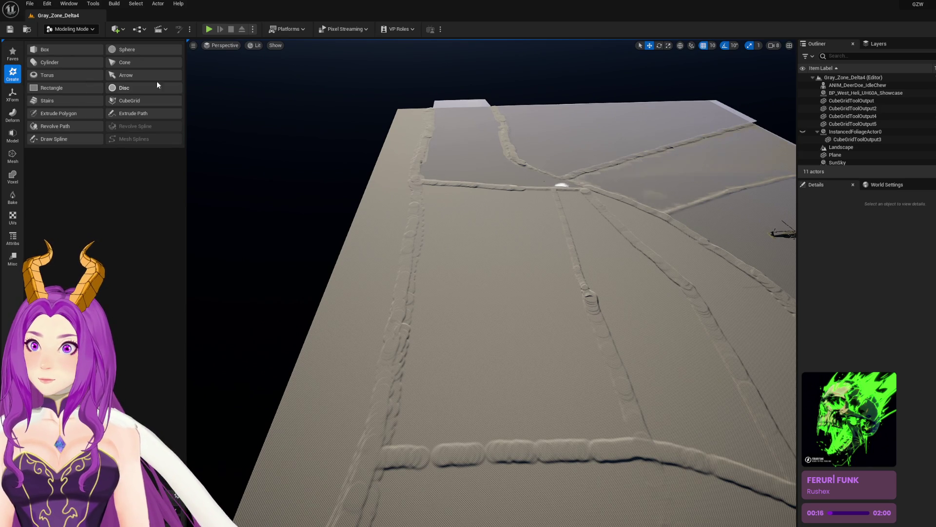
# Step: Mark the long field between the paths, extrude it with E, and accept as CubeGridToolOutput6
pyautogui.click(136, 101)
pyautogui.moveTo(416, 177)
pyautogui.mouseDown()
pyautogui.moveTo(592, 446)
pyautogui.moveTo(679, 469)
pyautogui.mouseUp()
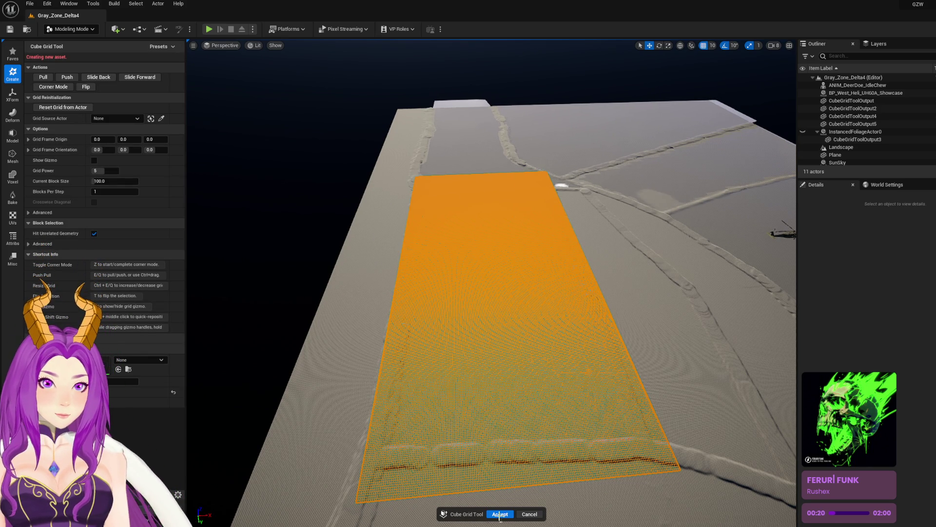
pyautogui.click(500, 515)
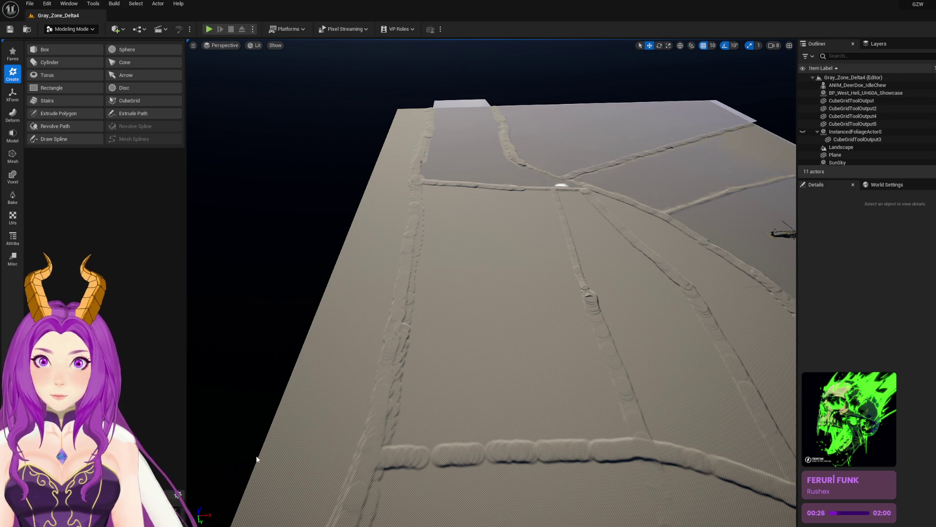
pyautogui.click(149, 100)
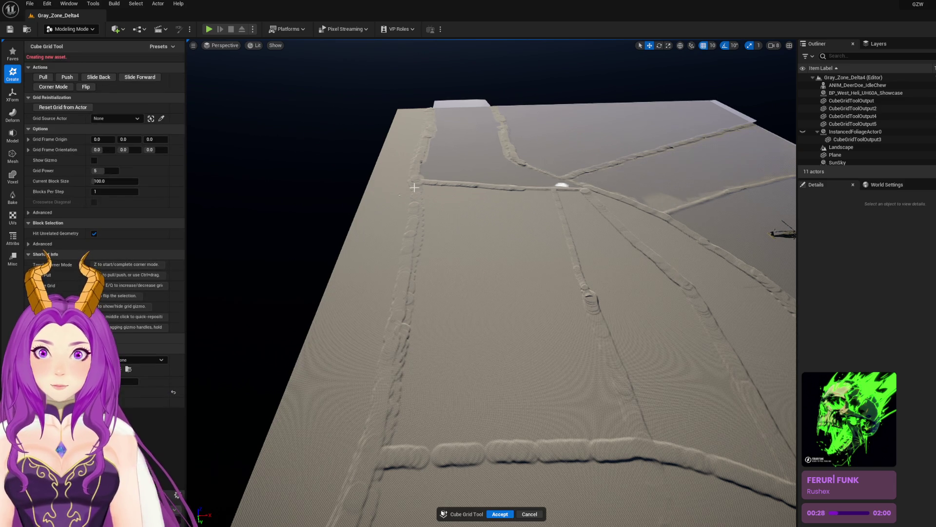
pyautogui.moveTo(414, 179)
pyautogui.mouseDown()
pyautogui.moveTo(613, 482)
pyautogui.moveTo(648, 452)
pyautogui.moveTo(675, 473)
pyautogui.mouseUp()
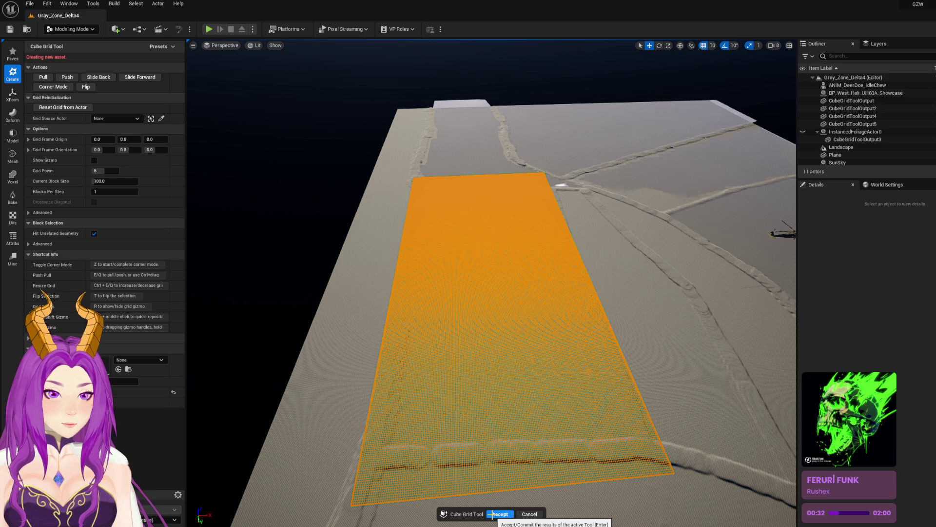
pyautogui.press('e')
pyautogui.press('Return')
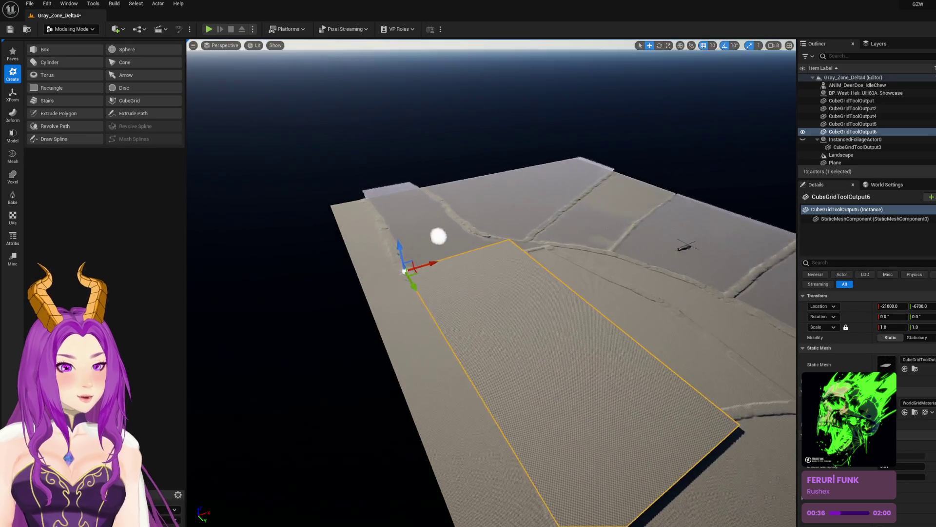
pyautogui.press('d')
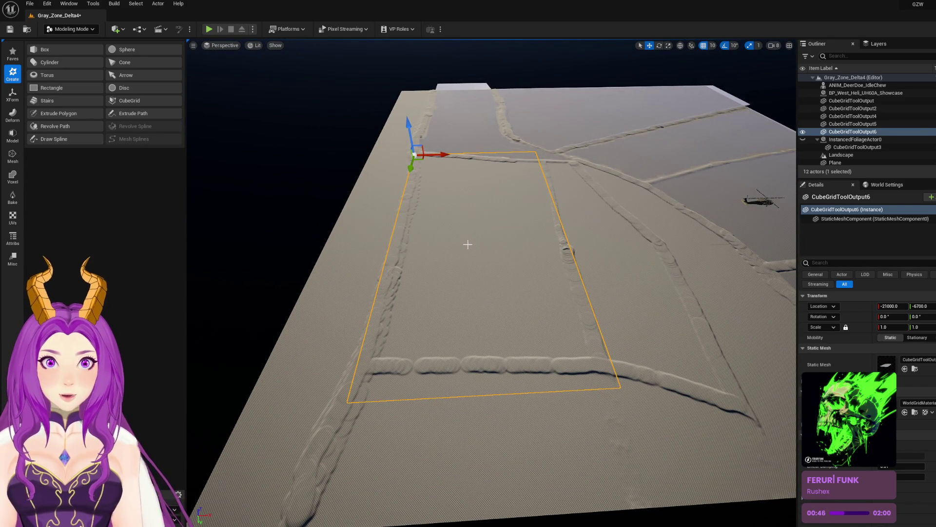
pyautogui.click(13, 155)
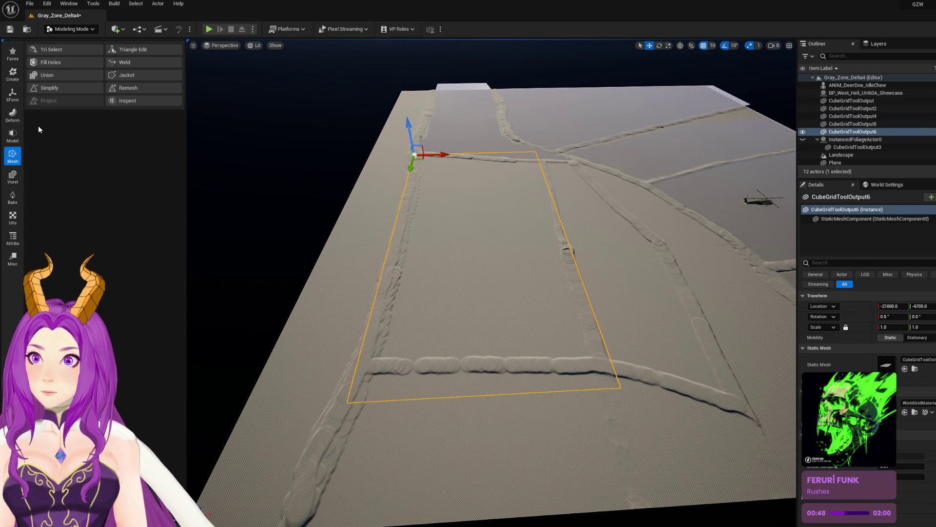
# Step: In PolyGroup Edit, move CubeGridToolOutput6's corner vertices to the path borders and save
pyautogui.click(55, 49)
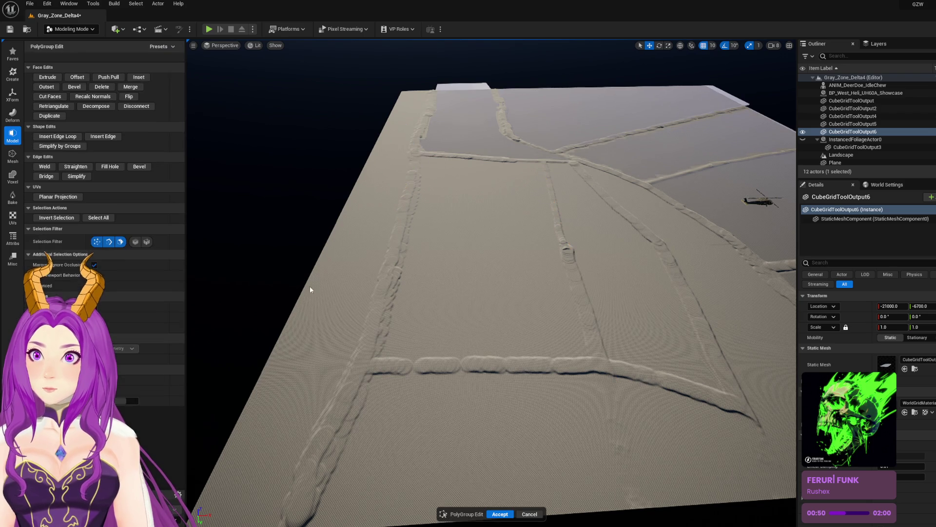
pyautogui.moveTo(436, 417)
pyautogui.mouseDown()
pyautogui.moveTo(368, 412)
pyautogui.moveTo(371, 380)
pyautogui.mouseUp()
pyautogui.moveTo(573, 415)
pyautogui.mouseDown()
pyautogui.moveTo(620, 402)
pyautogui.moveTo(593, 374)
pyautogui.moveTo(570, 368)
pyautogui.mouseUp()
pyautogui.moveTo(575, 181); pyautogui.dragTo(576, 182)
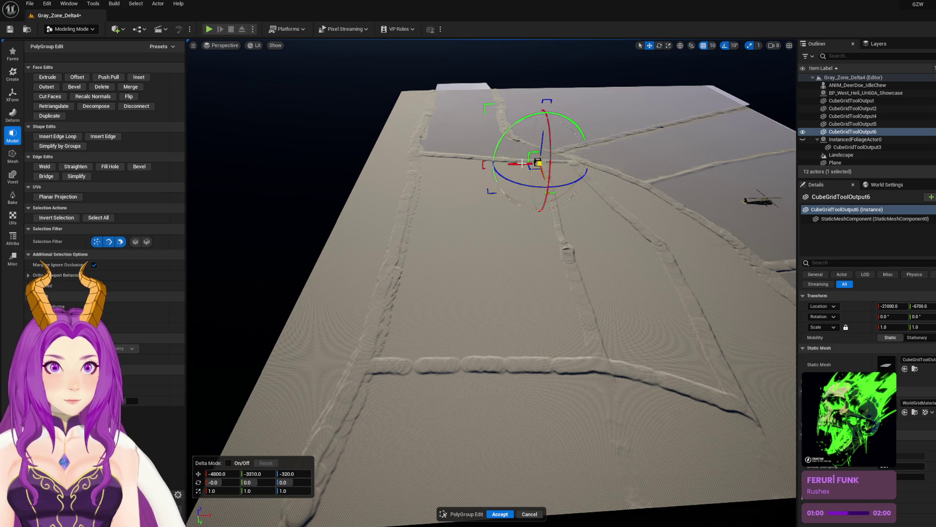
pyautogui.moveTo(522, 164); pyautogui.dragTo(527, 162)
pyautogui.moveTo(384, 132); pyautogui.dragTo(465, 183)
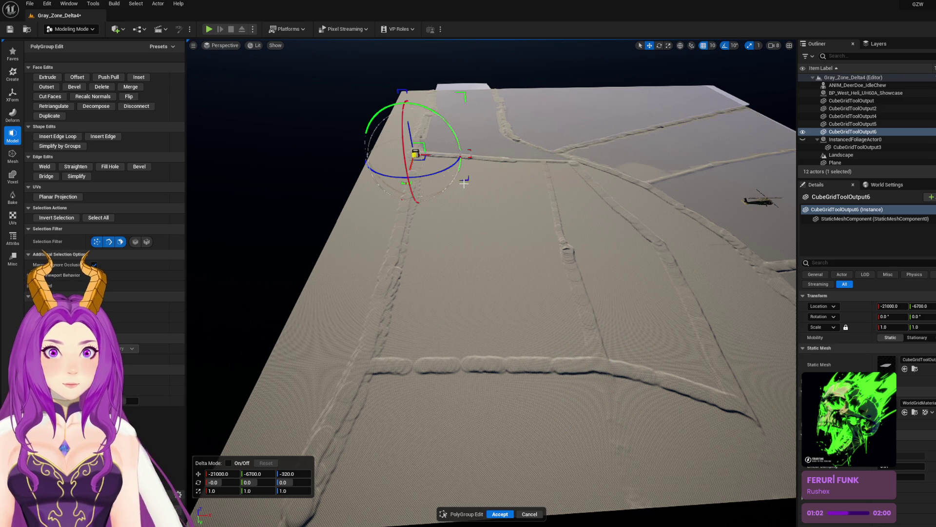
pyautogui.moveTo(418, 159); pyautogui.dragTo(419, 159)
pyautogui.moveTo(378, 202); pyautogui.dragTo(364, 190)
pyautogui.hotkey('ctrl', 's')
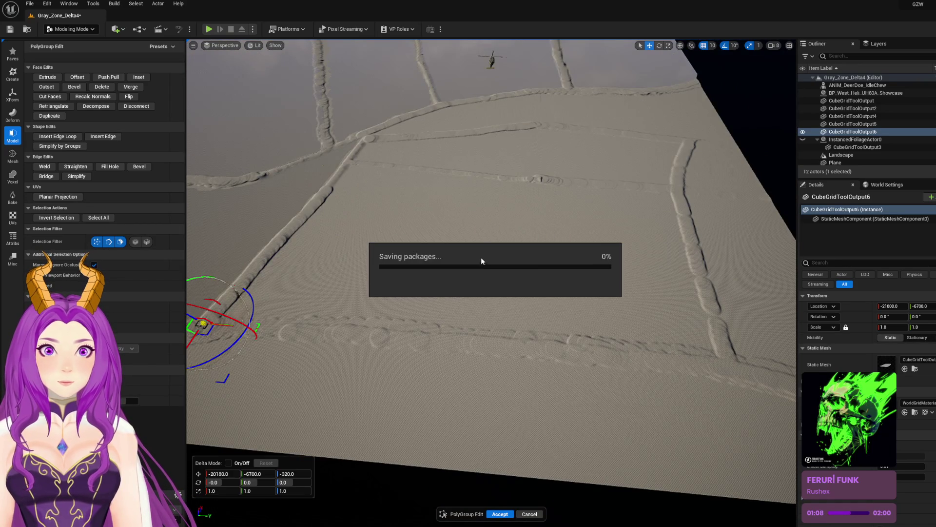
# Step: Accept the corner edits, select CubeGridToolOutput6, and raise it just above the landscape
pyautogui.click(497, 515)
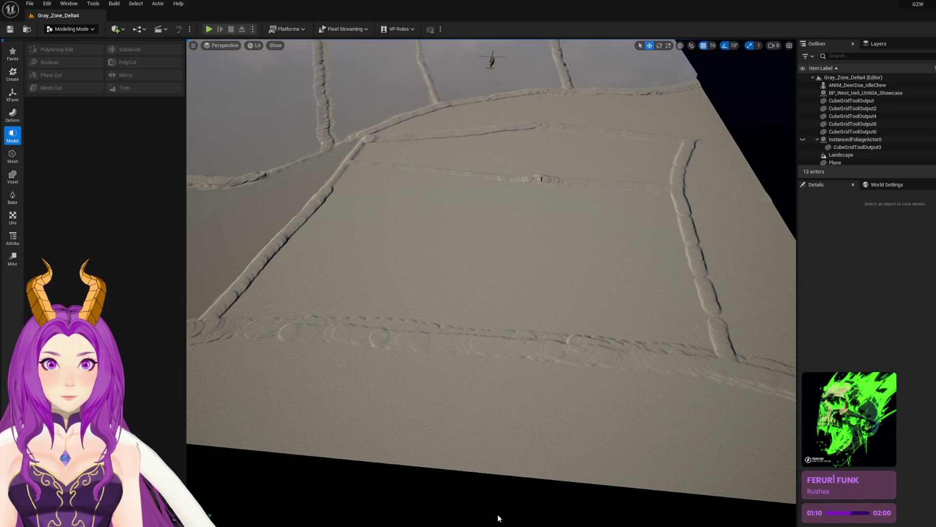
pyautogui.click(407, 311)
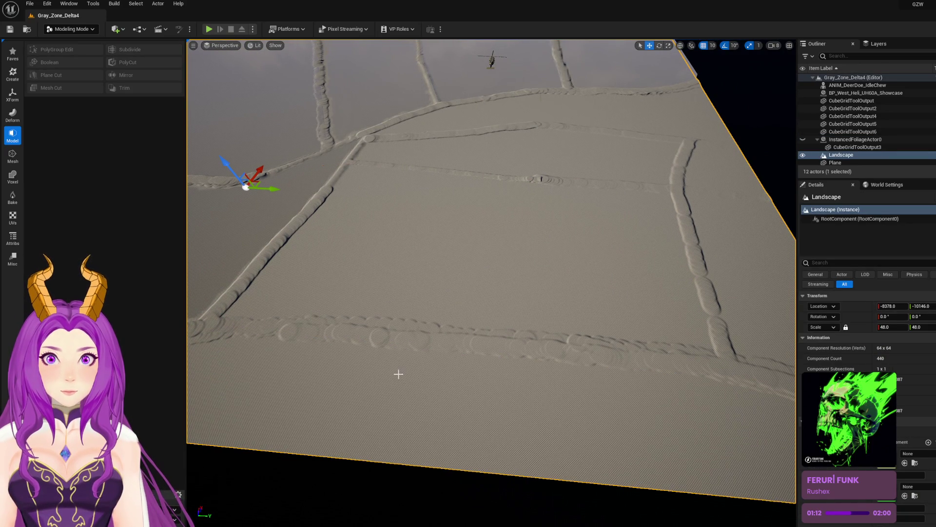
pyautogui.moveTo(649, 318); pyautogui.dragTo(648, 249)
pyautogui.click(549, 288)
pyautogui.press('f')
pyautogui.moveTo(550, 290); pyautogui.dragTo(535, 267)
pyautogui.press('w')
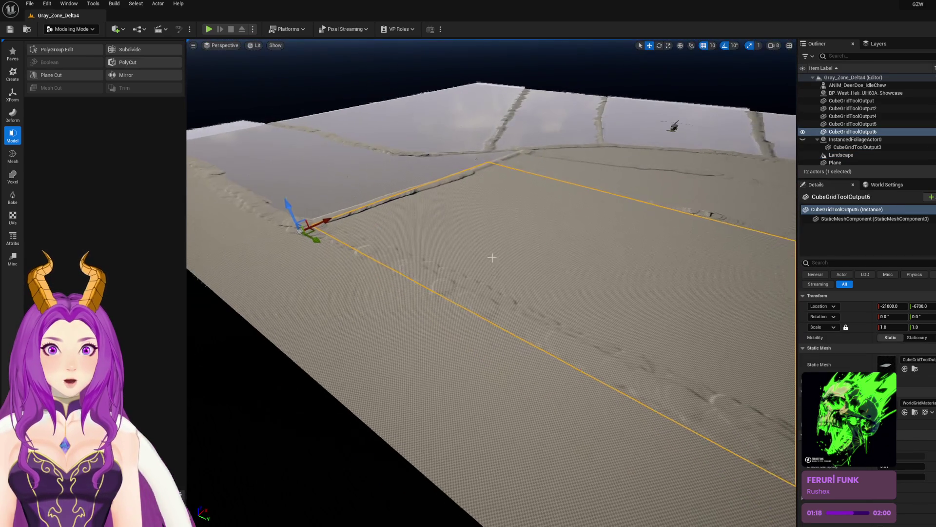
pyautogui.moveTo(293, 206); pyautogui.dragTo(295, 201)
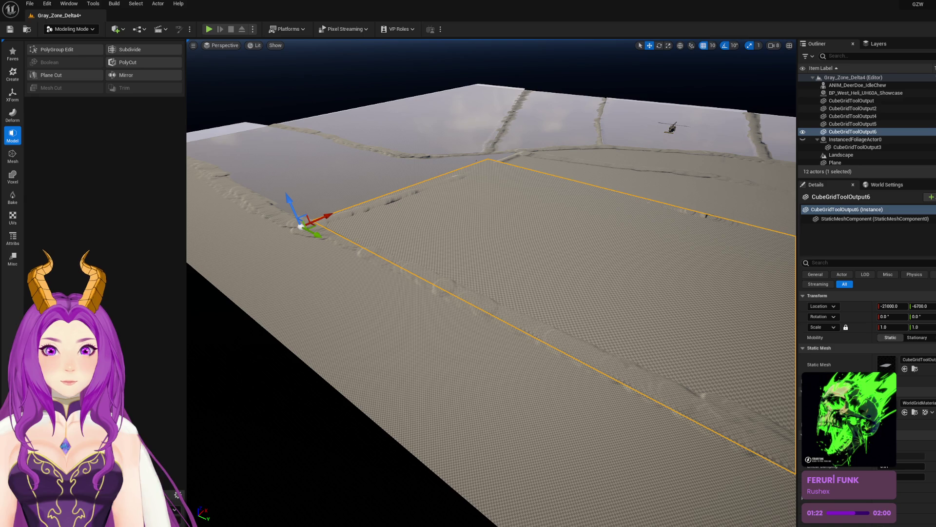
# Step: Apply M_River_Cheaper to the plane and inspect it from the side and above
pyautogui.hotkey('ctrl', 'space')
pyautogui.moveTo(192, 456)
pyautogui.mouseDown()
pyautogui.moveTo(606, 212)
pyautogui.moveTo(598, 243)
pyautogui.moveTo(546, 251)
pyautogui.moveTo(401, 240)
pyautogui.mouseUp()
pyautogui.moveTo(365, 299)
pyautogui.mouseDown()
pyautogui.moveTo(328, 98)
pyautogui.moveTo(312, 73)
pyautogui.moveTo(282, 232)
pyautogui.mouseUp()
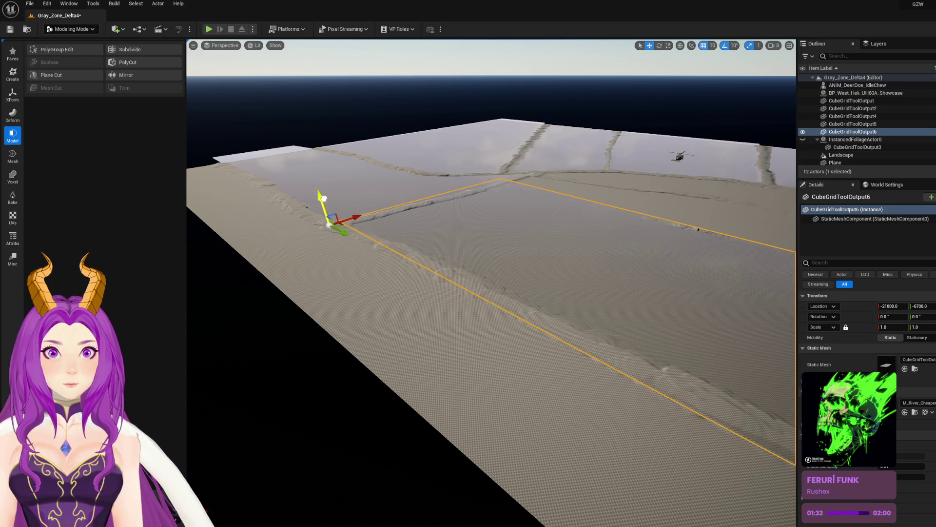
pyautogui.moveTo(323, 198)
pyautogui.mouseDown()
pyautogui.moveTo(366, 146)
pyautogui.moveTo(235, 121)
pyautogui.mouseUp()
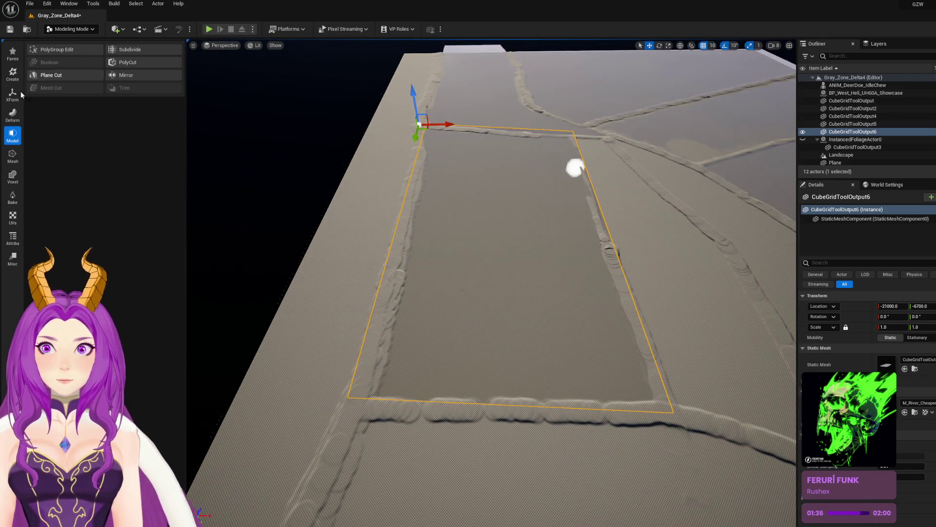
pyautogui.click(51, 51)
# Step: Drag the river plane's corner vertices to the field's path edges, accept, and save Gray_Zone_Delta4
pyautogui.click(572, 130)
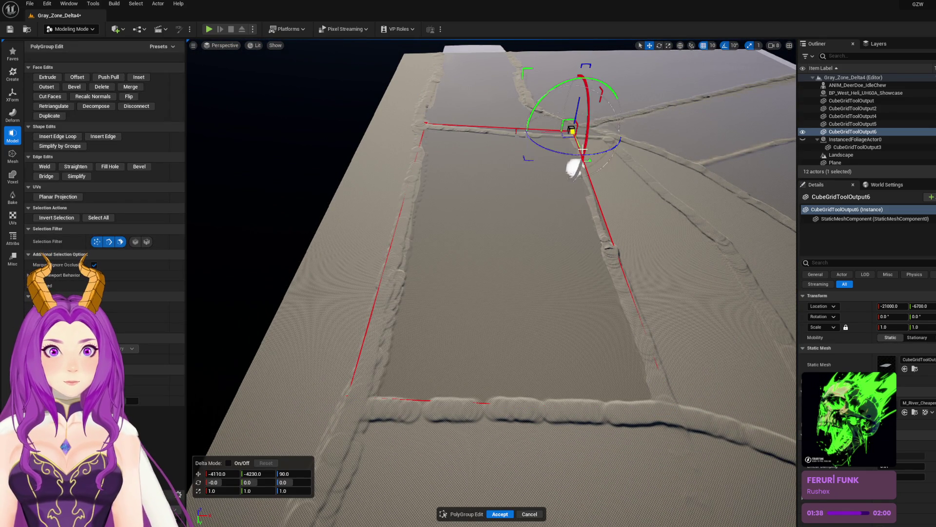
pyautogui.moveTo(578, 141); pyautogui.dragTo(541, 138)
pyautogui.moveTo(443, 133); pyautogui.dragTo(441, 132)
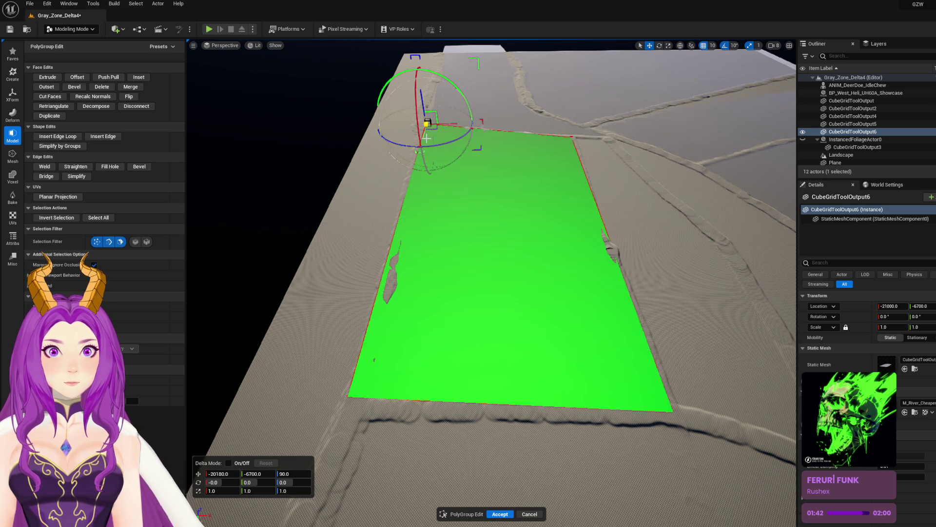
pyautogui.moveTo(306, 373)
pyautogui.mouseDown()
pyautogui.moveTo(357, 416)
pyautogui.moveTo(386, 402)
pyautogui.mouseUp()
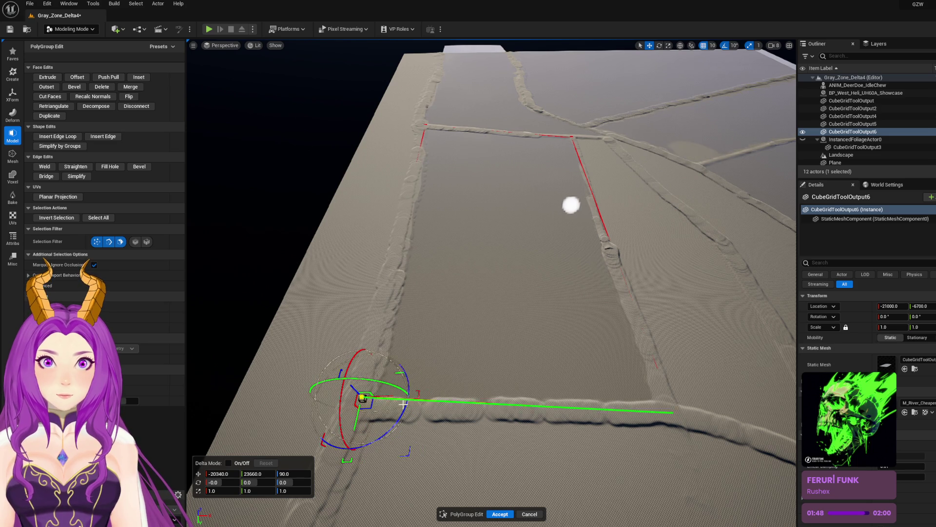
pyautogui.moveTo(644, 426); pyautogui.dragTo(636, 413)
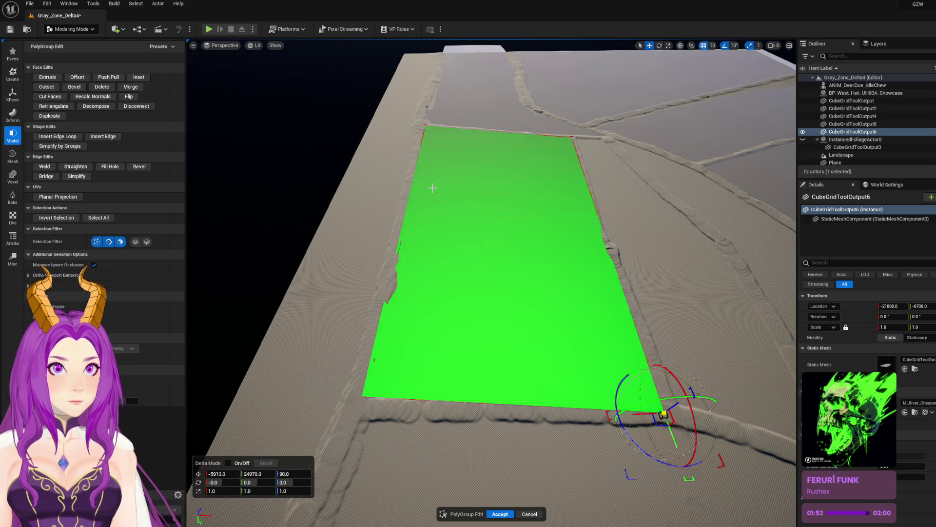
pyautogui.click(499, 513)
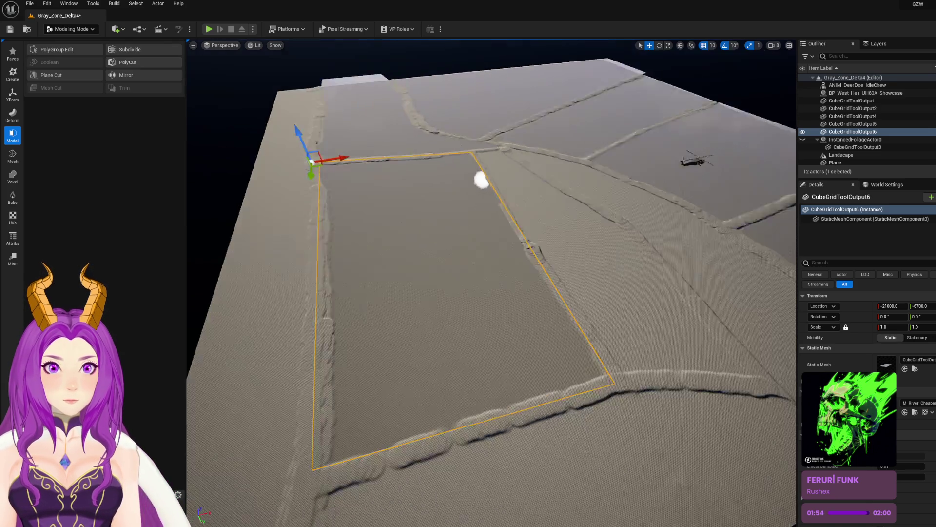
pyautogui.hotkey('ctrl', 's')
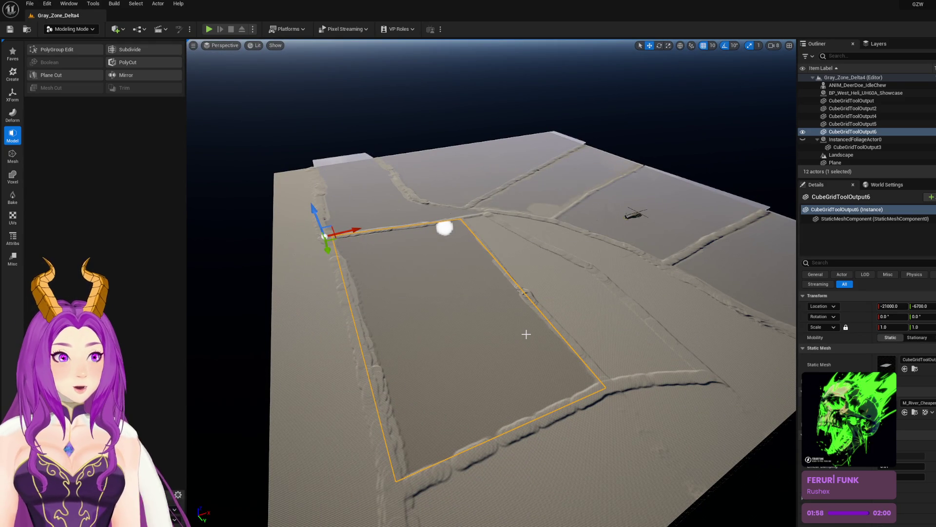
# Step: Select the upper-right and helicopter-side field planes and fly around to inspect them
pyautogui.moveTo(563, 321)
pyautogui.mouseDown()
pyautogui.moveTo(562, 303)
pyautogui.moveTo(549, 293)
pyautogui.moveTo(560, 309)
pyautogui.mouseUp()
pyautogui.click(604, 169)
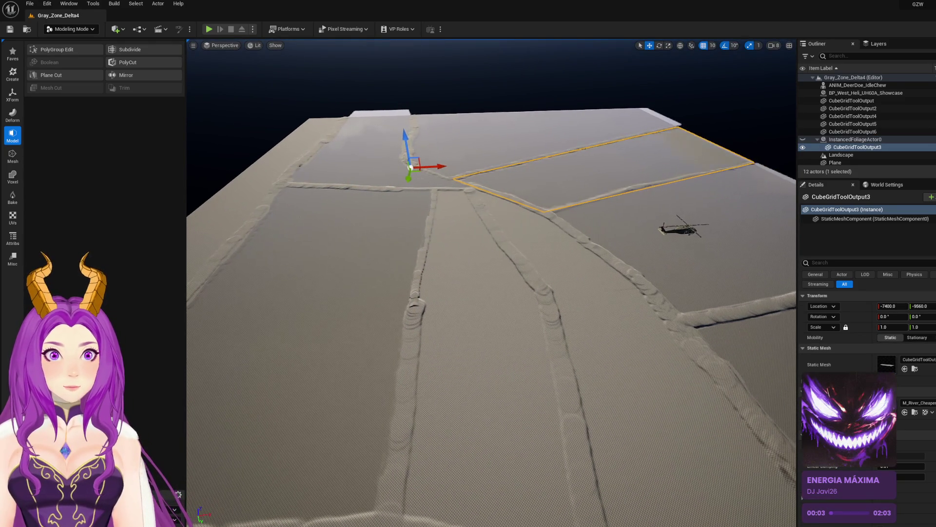
pyautogui.moveTo(410, 219); pyautogui.dragTo(479, 255)
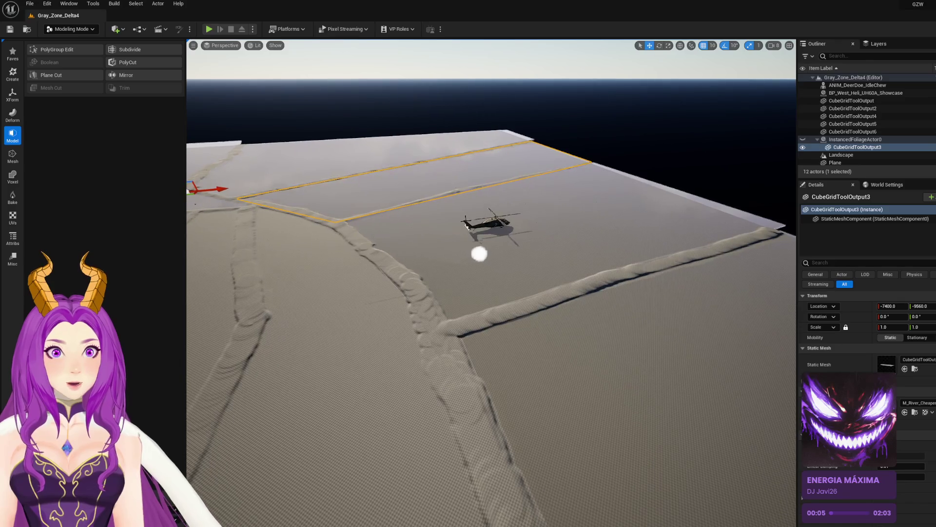
pyautogui.click(472, 273)
pyautogui.moveTo(585, 217)
pyautogui.mouseDown()
pyautogui.moveTo(585, 204)
pyautogui.moveTo(585, 217)
pyautogui.mouseUp()
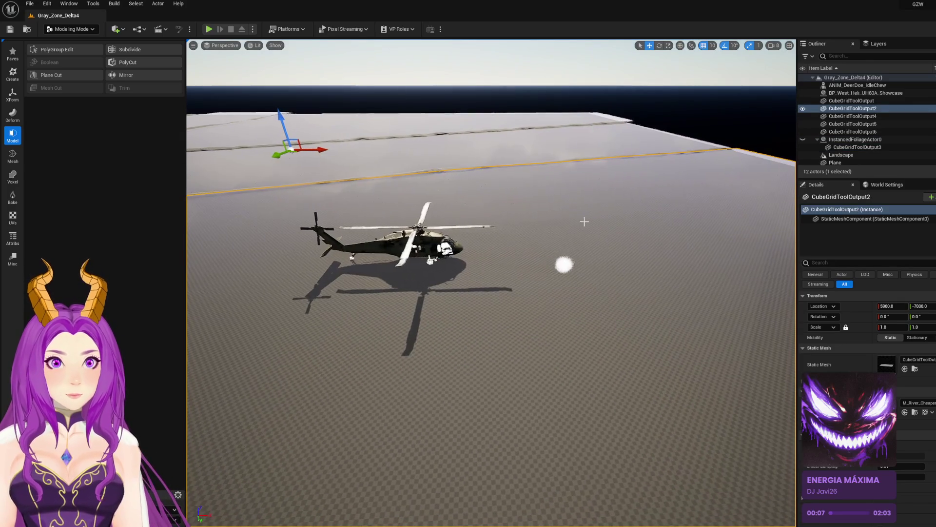
pyautogui.scroll(3, 409, 278)
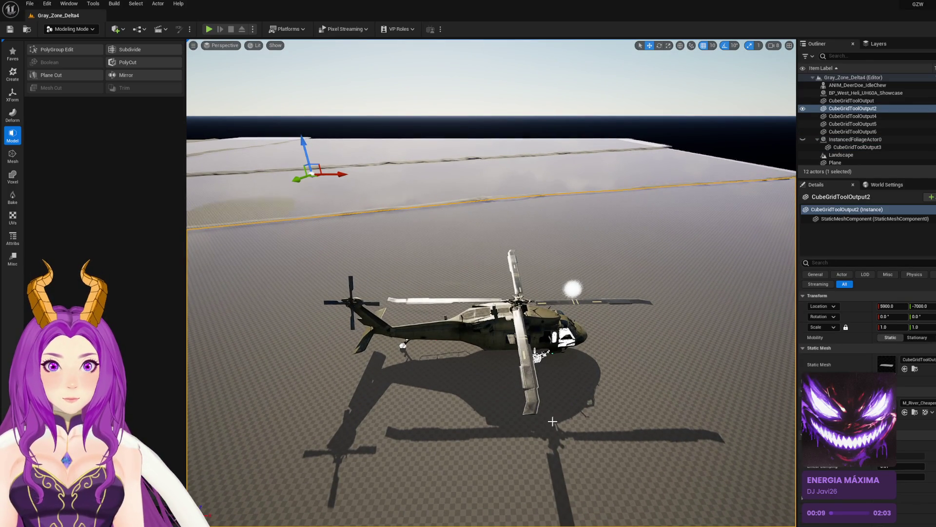
pyautogui.moveTo(443, 315); pyautogui.dragTo(429, 282)
pyautogui.moveTo(487, 293)
pyautogui.mouseDown()
pyautogui.moveTo(488, 332)
pyautogui.moveTo(478, 293)
pyautogui.moveTo(478, 317)
pyautogui.mouseUp()
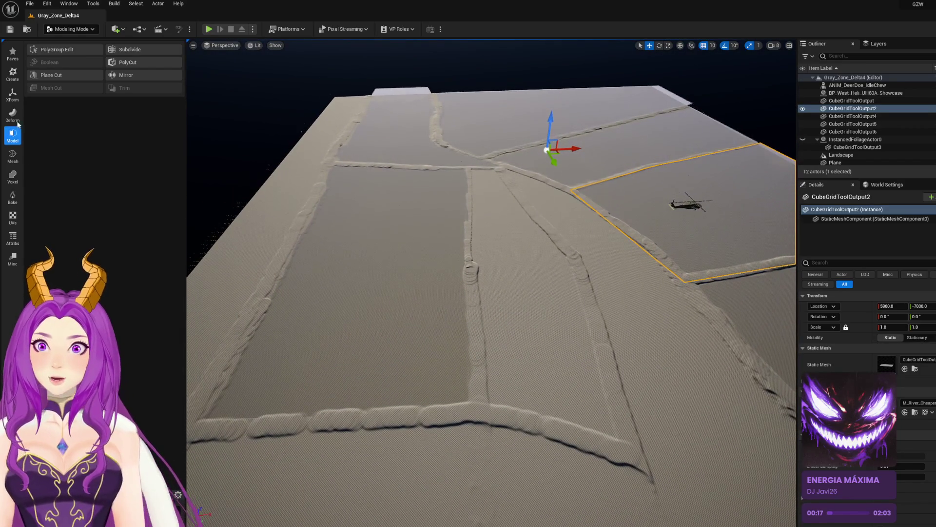
pyautogui.click(13, 74)
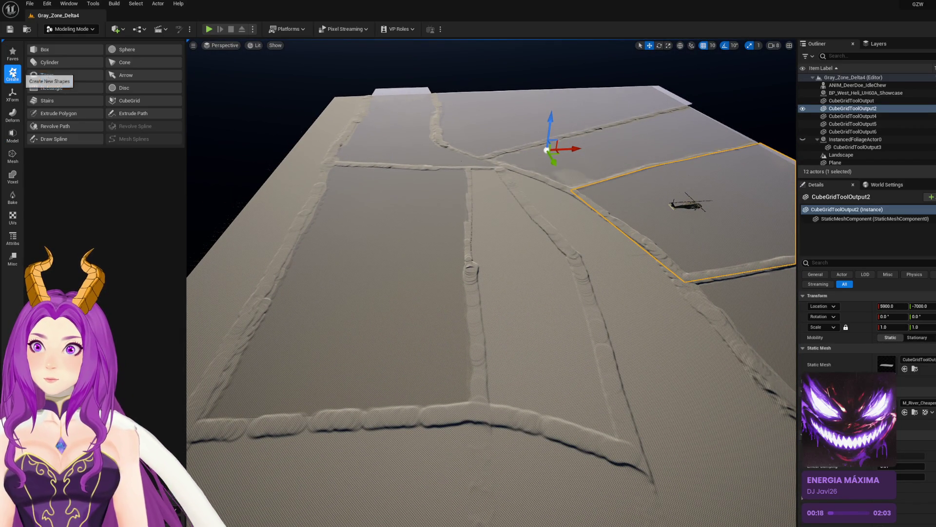
# Step: Try Extrude Path, undo its first point and cancel it, then start Cube Grid instead
pyautogui.click(129, 112)
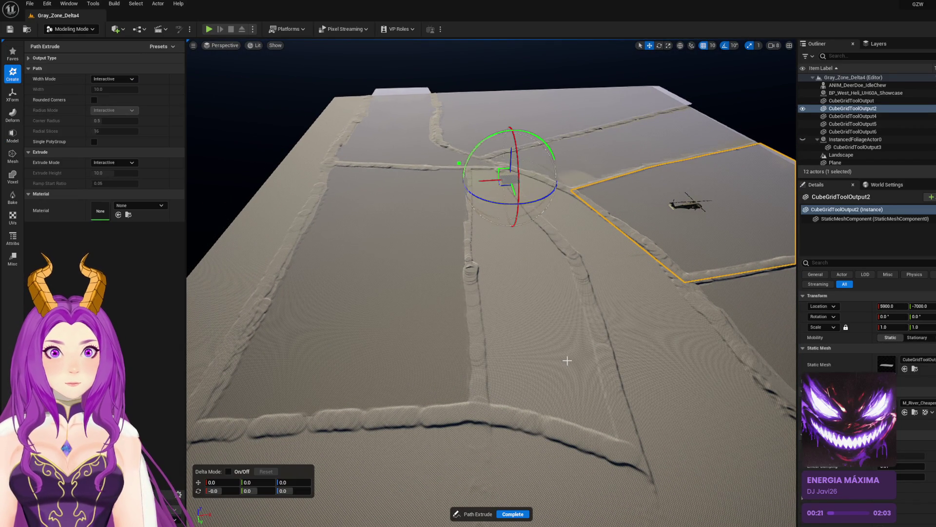
pyautogui.click(567, 360)
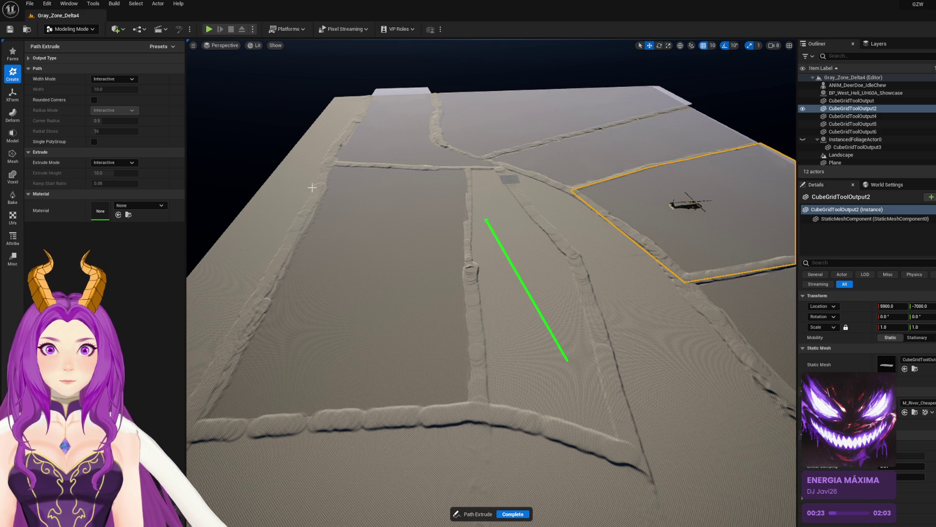
pyautogui.hotkey('ctrl', 'z')
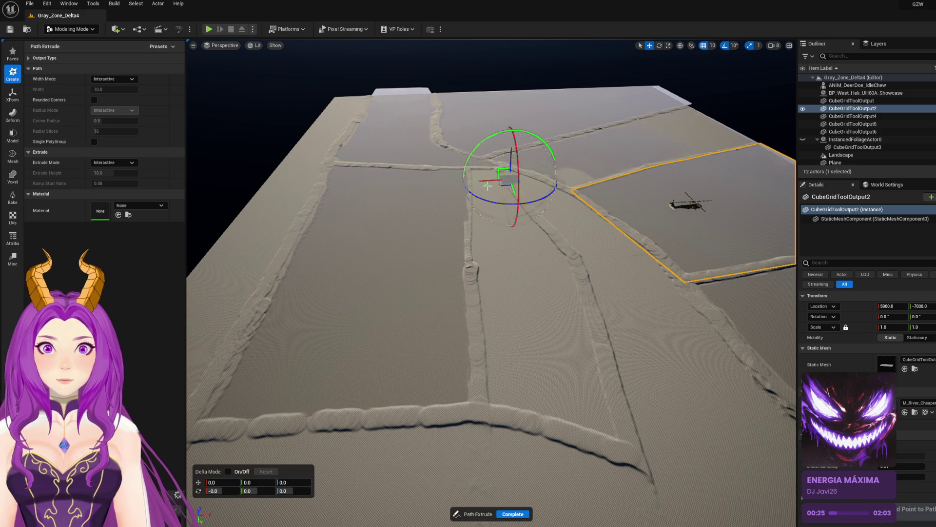
pyautogui.press('Escape')
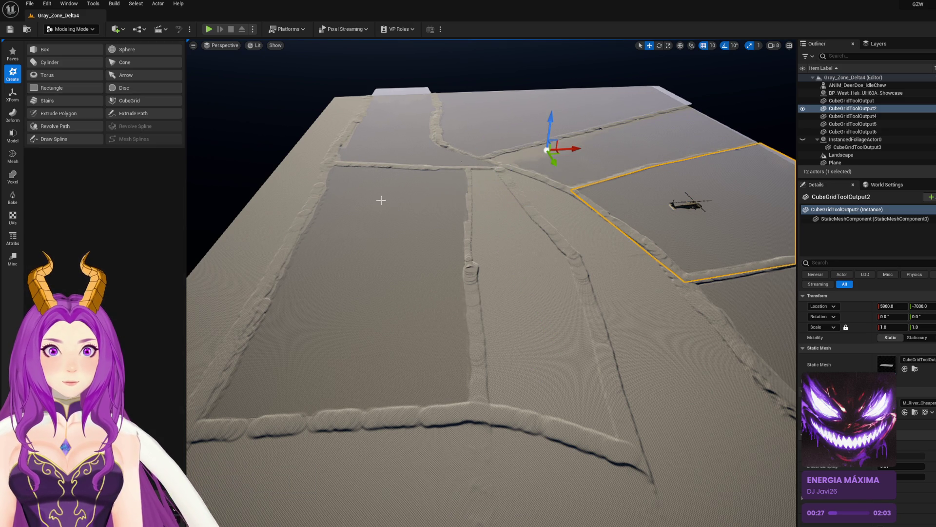
pyautogui.click(138, 101)
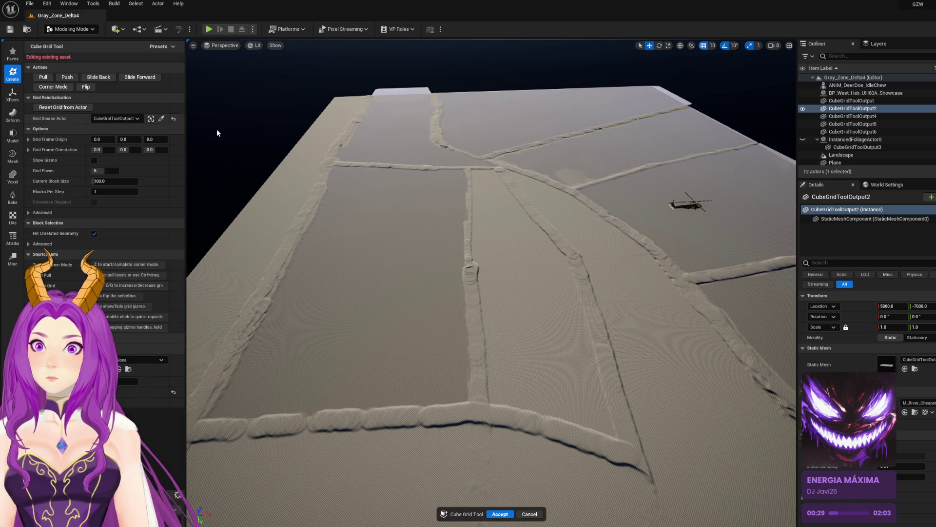
# Step: Outline a grid strip over the narrow middle field, raise it into a thin block, and accept
pyautogui.moveTo(464, 166); pyautogui.dragTo(668, 462)
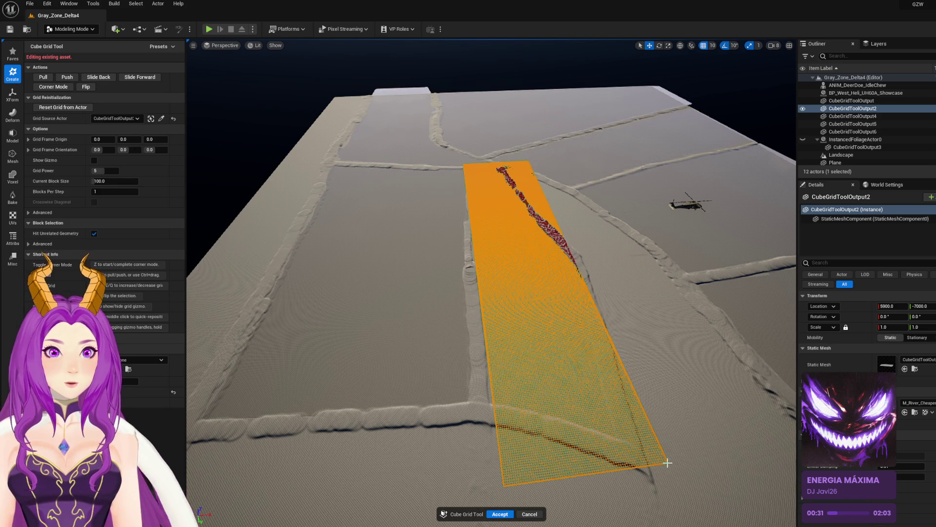
pyautogui.press('e')
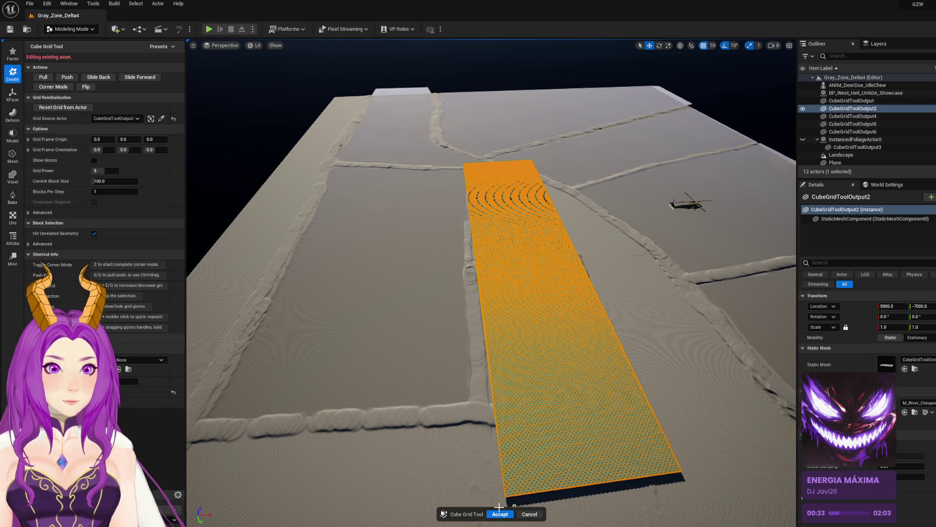
pyautogui.click(501, 514)
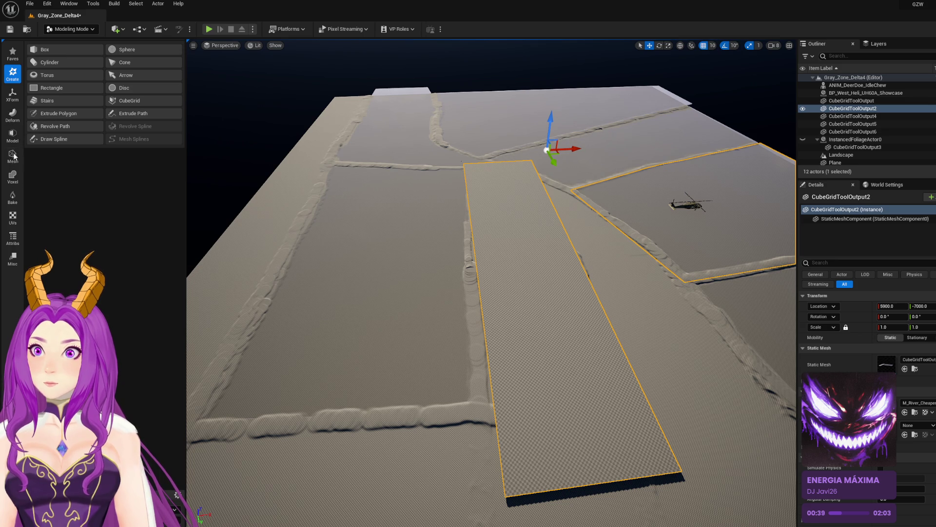
pyautogui.click(13, 136)
pyautogui.click(81, 54)
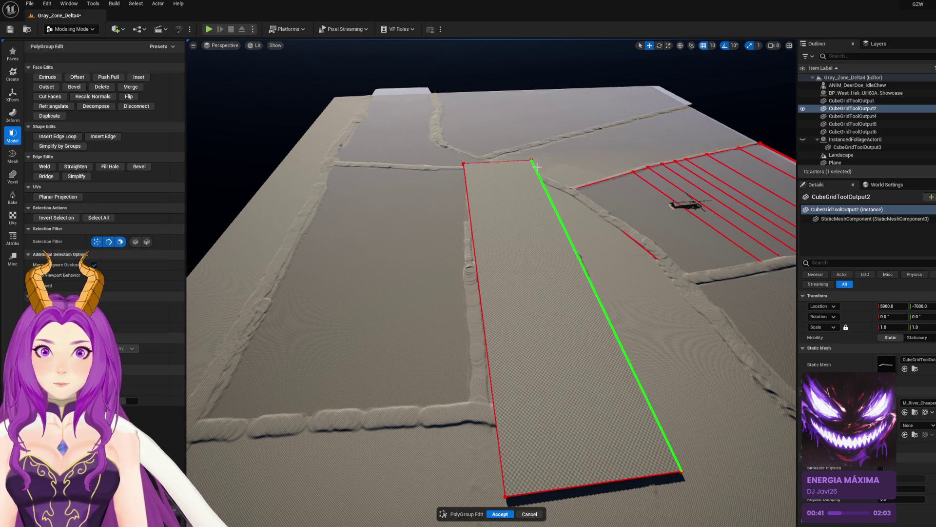
# Step: Shift the strip's top corner and lower vertex left to fit the field
pyautogui.click(544, 158)
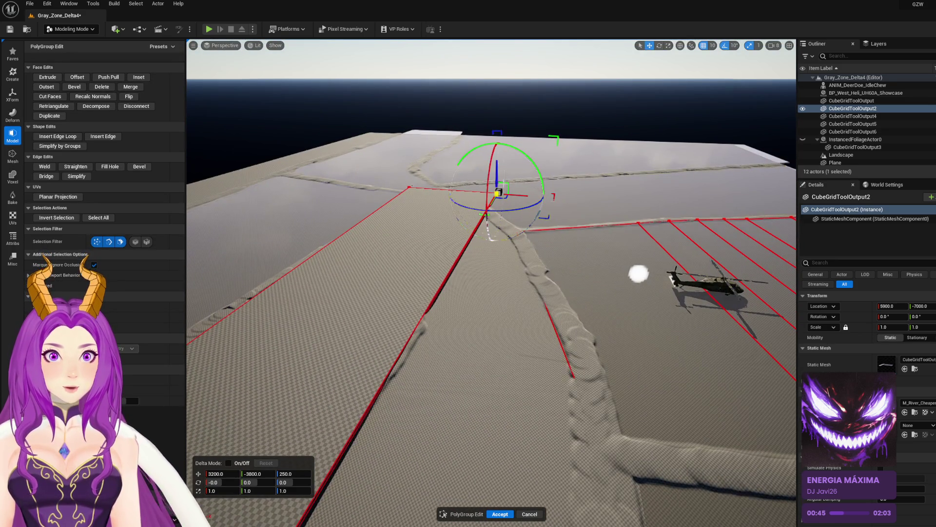
pyautogui.moveTo(514, 196)
pyautogui.mouseDown()
pyautogui.moveTo(450, 199)
pyautogui.moveTo(468, 201)
pyautogui.mouseUp()
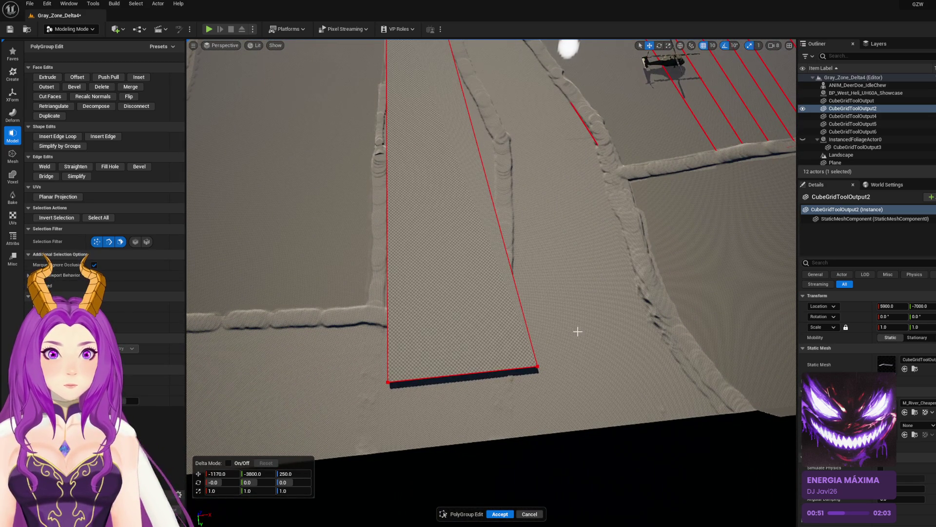
pyautogui.moveTo(521, 368)
pyautogui.mouseDown()
pyautogui.moveTo(445, 371)
pyautogui.moveTo(499, 369)
pyautogui.moveTo(463, 373)
pyautogui.moveTo(394, 356)
pyautogui.mouseUp()
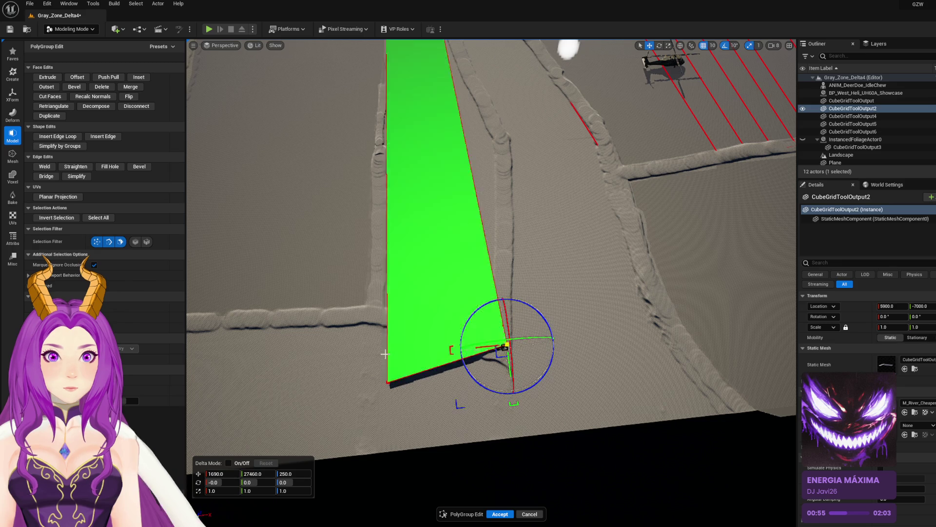
pyautogui.moveTo(420, 404)
pyautogui.mouseDown()
pyautogui.moveTo(390, 394)
pyautogui.moveTo(386, 318)
pyautogui.moveTo(373, 312)
pyautogui.mouseUp()
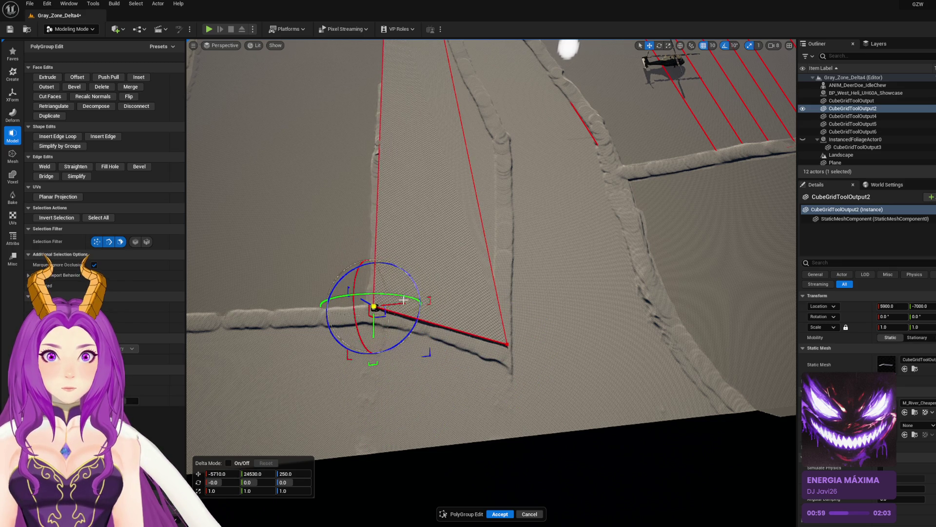
# Step: Try moving the strip's near edge toward the path, then undo that move
pyautogui.moveTo(488, 292)
pyautogui.mouseDown()
pyautogui.moveTo(410, 295)
pyautogui.moveTo(430, 261)
pyautogui.mouseUp()
pyautogui.click(451, 285)
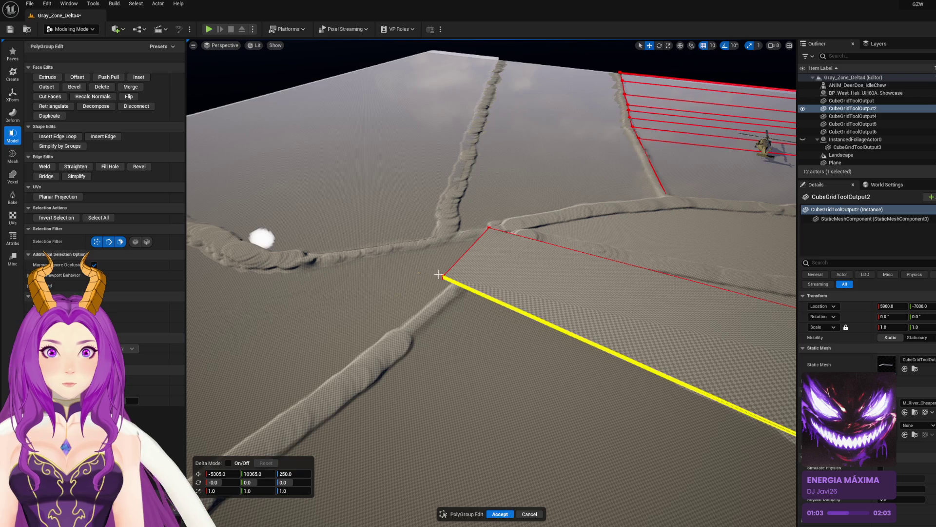
pyautogui.moveTo(451, 291)
pyautogui.mouseDown()
pyautogui.moveTo(461, 294)
pyautogui.moveTo(476, 273)
pyautogui.moveTo(466, 267)
pyautogui.moveTo(474, 214)
pyautogui.moveTo(543, 244)
pyautogui.mouseUp()
pyautogui.hotkey('ctrl', 'z')
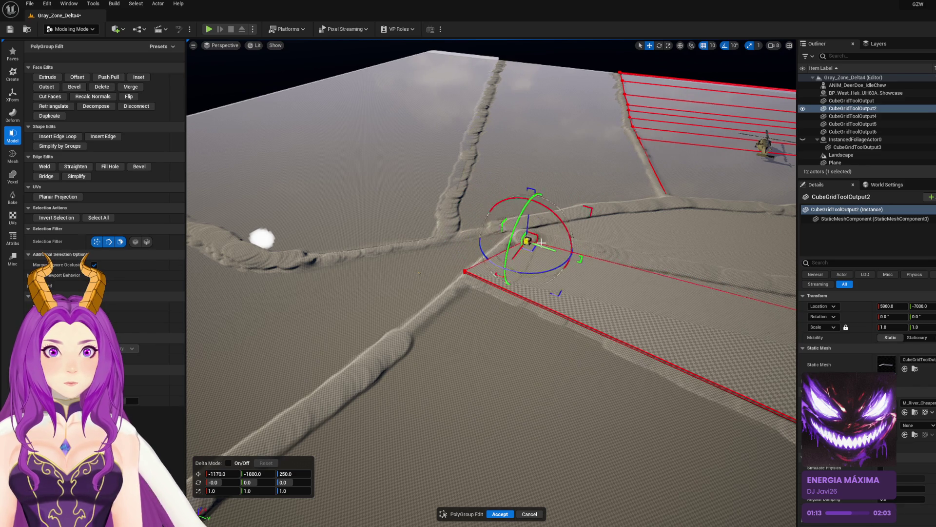
pyautogui.scroll(10, 588, 241)
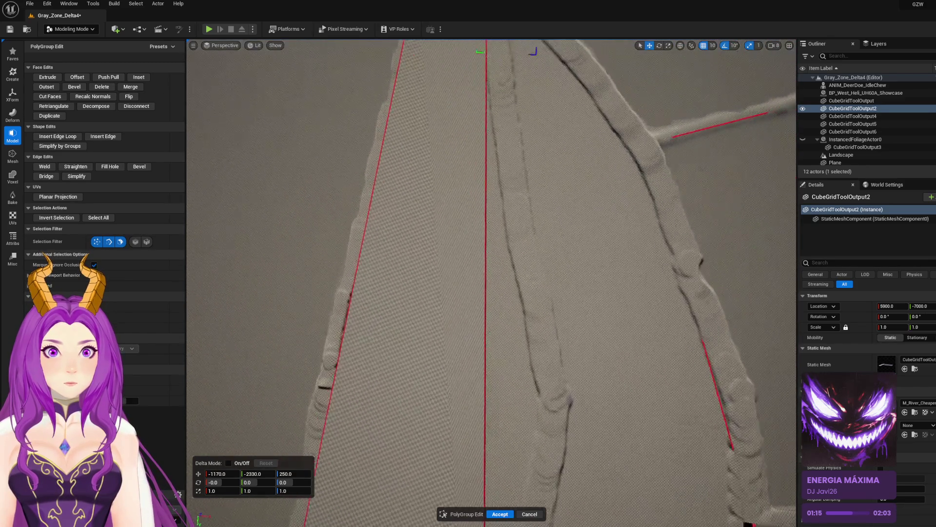
pyautogui.click(58, 136)
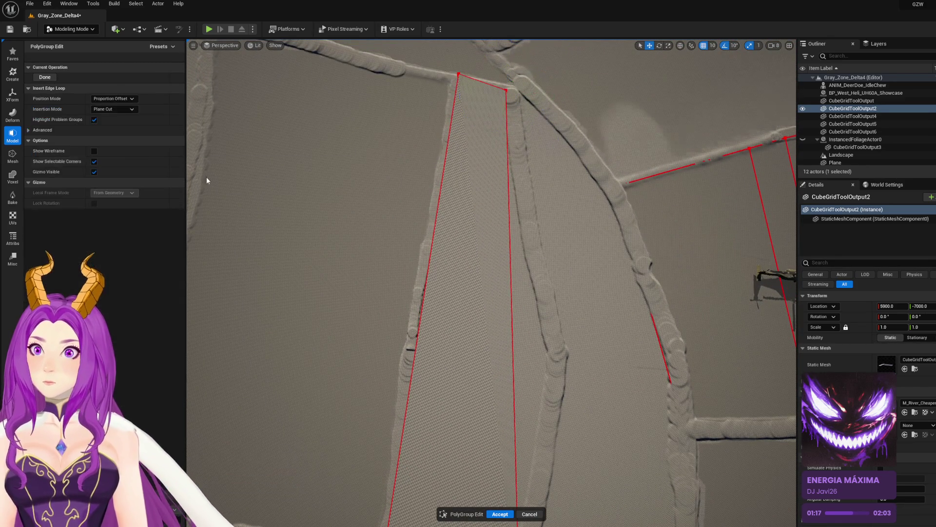
# Step: Insert a cross edge loop on the field strip and finish loop insertion
pyautogui.click(508, 207)
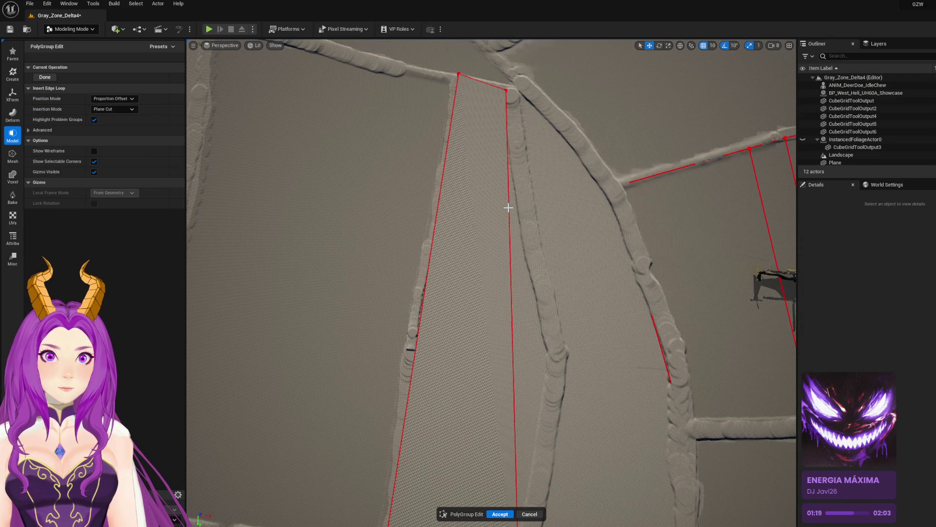
pyautogui.click(510, 213)
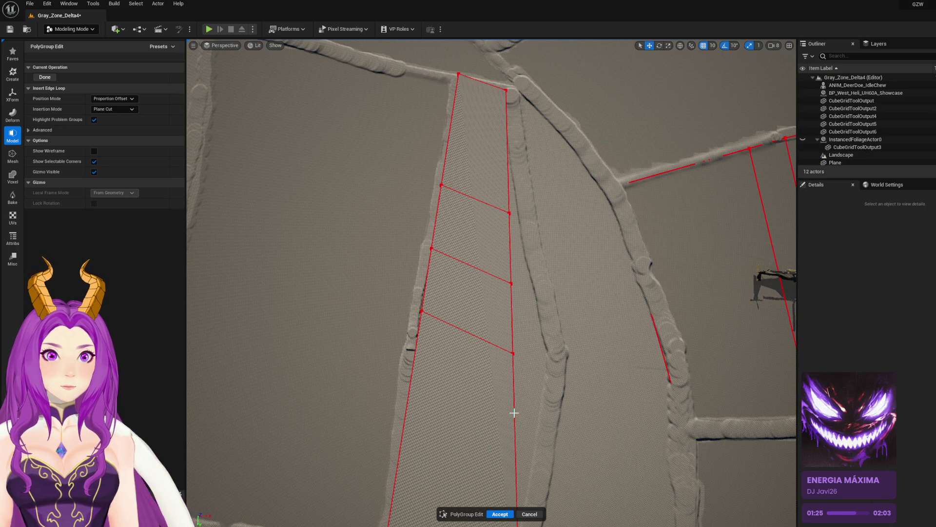
pyautogui.moveTo(517, 434); pyautogui.dragTo(561, 447)
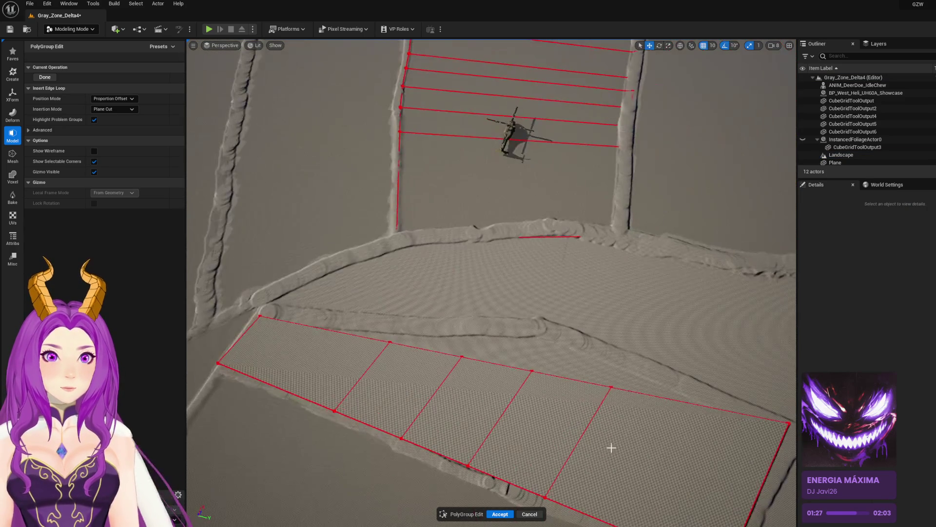
pyautogui.click(44, 78)
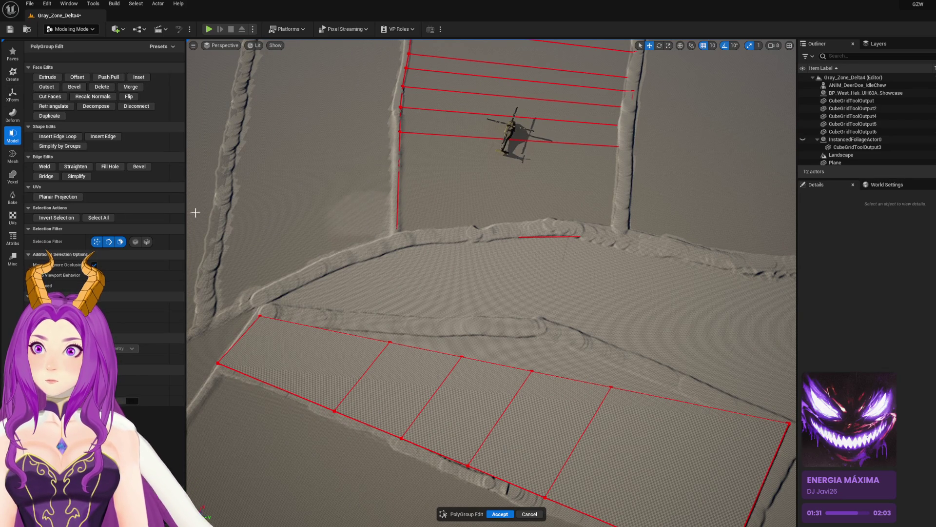
# Step: Move a lower-strip vertex up and right to follow the path, then accept the edits
pyautogui.click(403, 348)
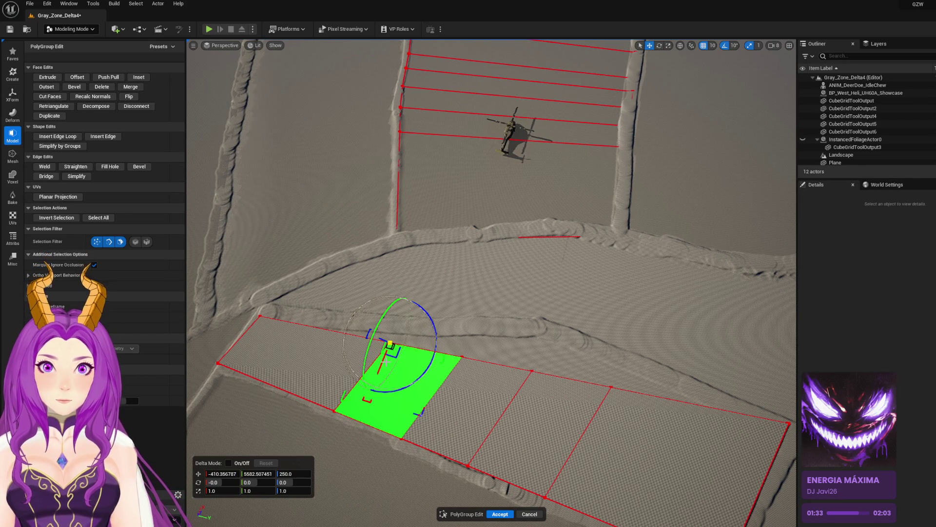
pyautogui.click(364, 377)
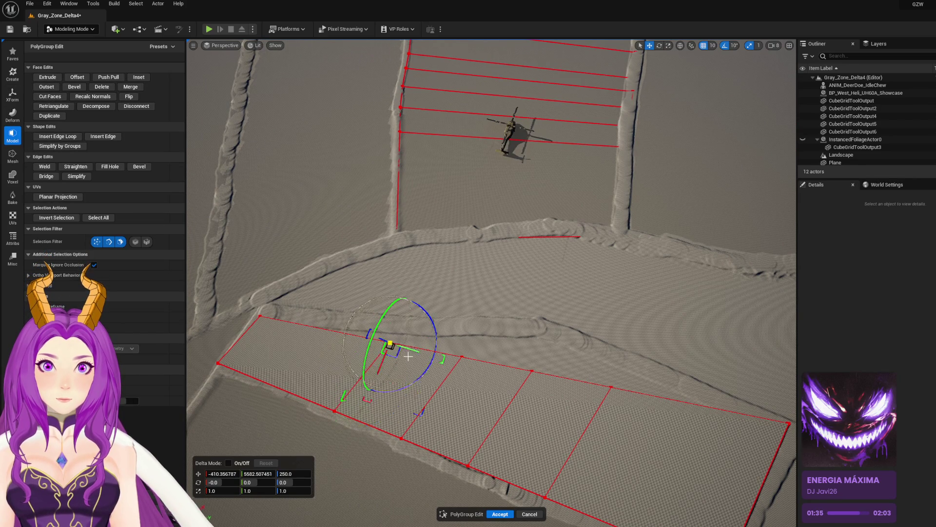
pyautogui.click(414, 352)
pyautogui.click(461, 357)
pyautogui.moveTo(511, 375)
pyautogui.mouseDown()
pyautogui.moveTo(526, 350)
pyautogui.moveTo(524, 390)
pyautogui.moveTo(541, 348)
pyautogui.moveTo(607, 405)
pyautogui.moveTo(617, 379)
pyautogui.moveTo(588, 302)
pyautogui.moveTo(623, 384)
pyautogui.mouseUp()
pyautogui.click(504, 514)
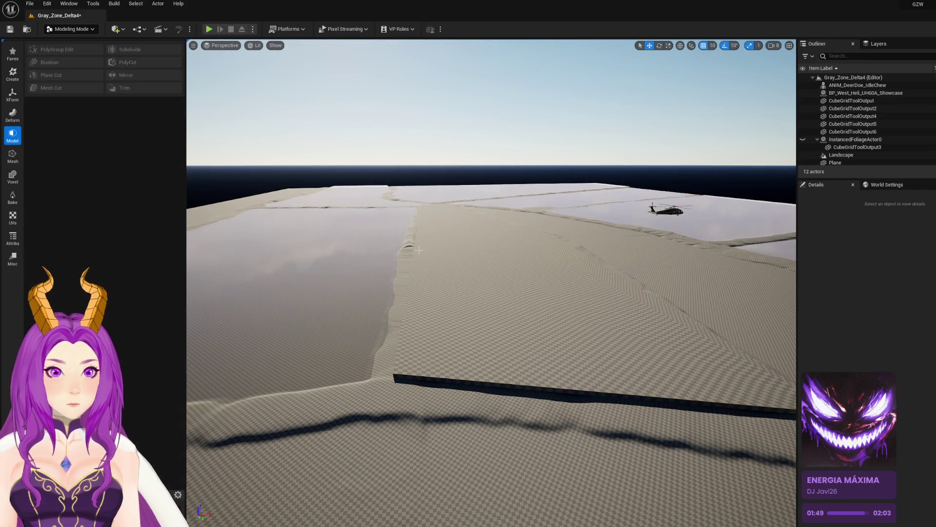
# Step: Lower CubeGridToolOutput2 into the terrain, apply M_River_Cheaper to it, and save Gray_Zone_Delta4
pyautogui.click(479, 263)
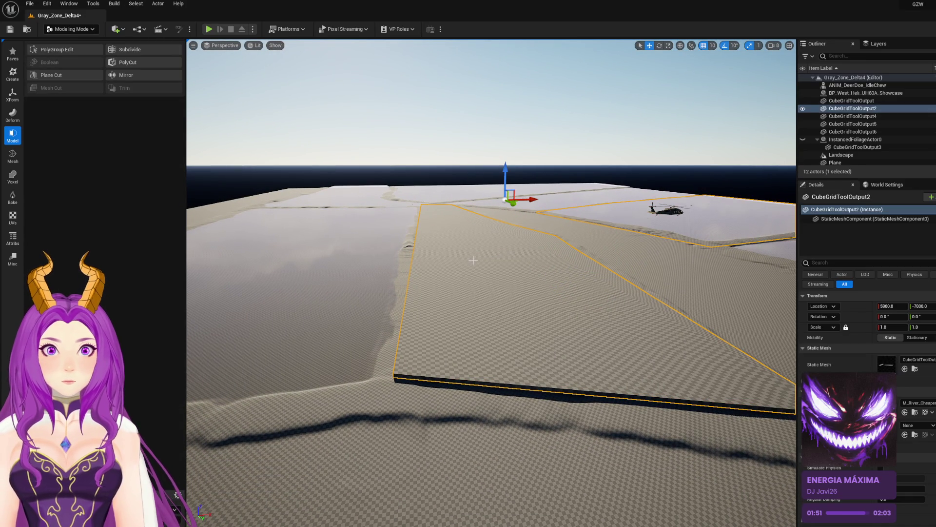
pyautogui.moveTo(508, 161); pyautogui.dragTo(505, 167)
pyautogui.hotkey('ctrl', 'space')
pyautogui.moveTo(190, 460)
pyautogui.mouseDown()
pyautogui.moveTo(464, 326)
pyautogui.moveTo(483, 326)
pyautogui.moveTo(476, 309)
pyautogui.moveTo(522, 288)
pyautogui.moveTo(665, 300)
pyautogui.mouseUp()
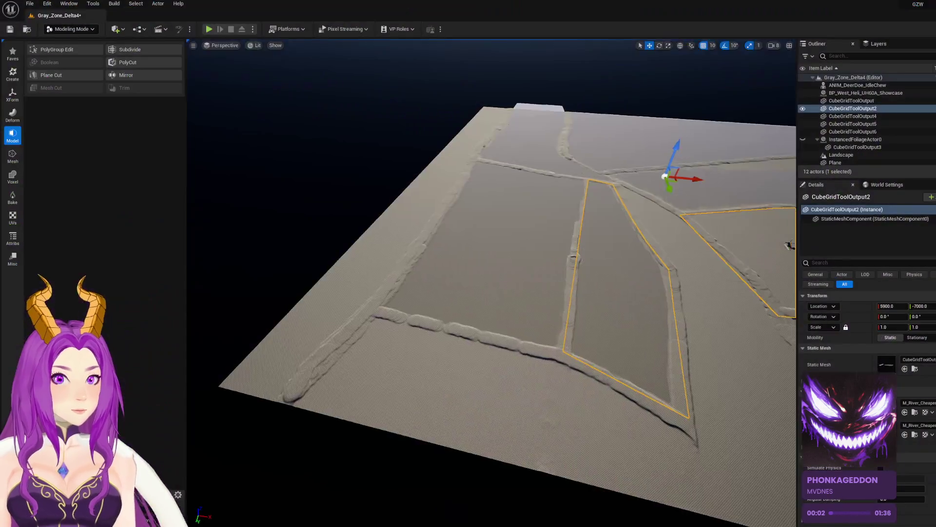
pyautogui.moveTo(684, 229); pyautogui.dragTo(683, 221)
pyautogui.hotkey('ctrl', 's')
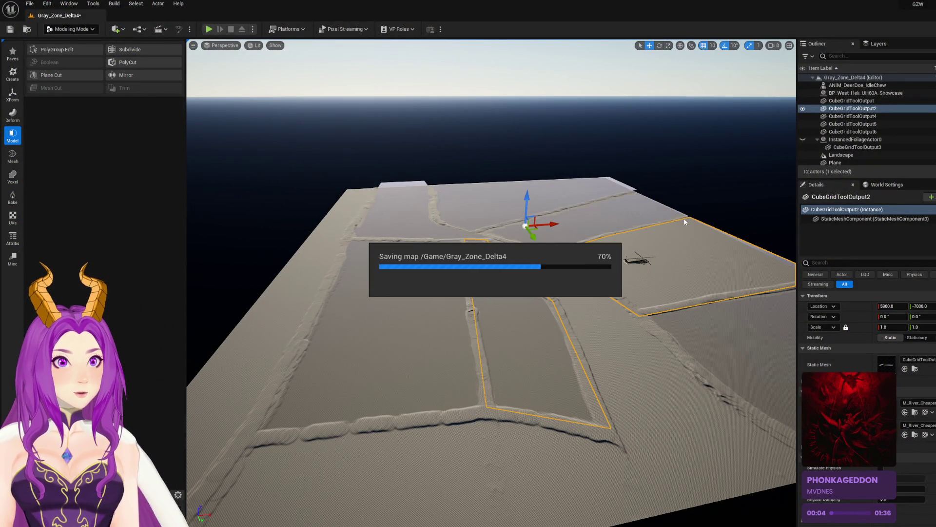
# Step: Reselect CubeGridToolOutput2, undo its accidental vertical shift, and return to PolyGroup Edit
pyautogui.click(724, 192)
pyautogui.moveTo(724, 192)
pyautogui.mouseDown()
pyautogui.moveTo(682, 193)
pyautogui.moveTo(702, 190)
pyautogui.mouseUp()
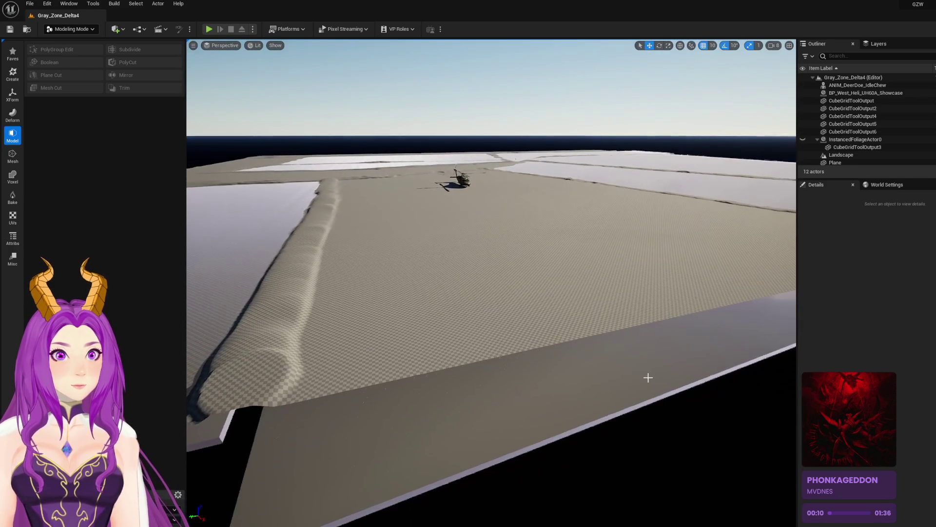
pyautogui.click(623, 367)
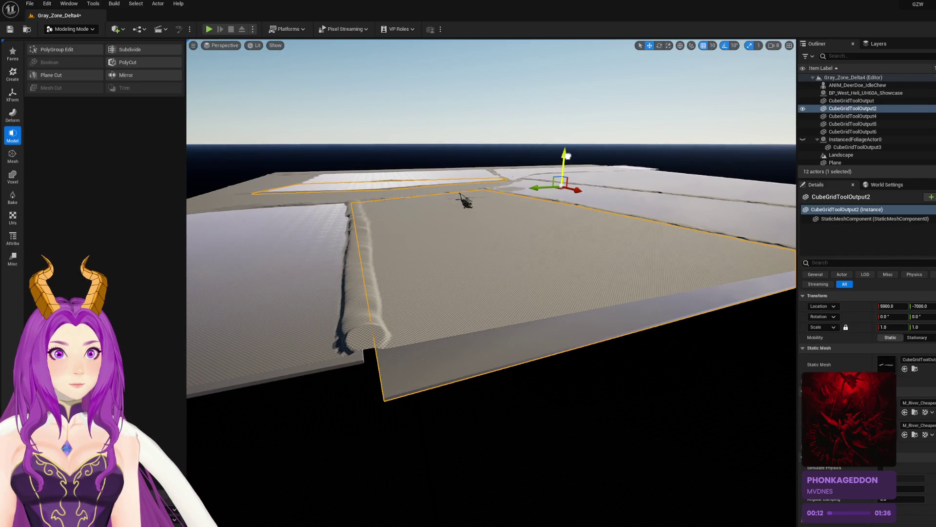
pyautogui.moveTo(567, 156); pyautogui.dragTo(570, 158)
pyautogui.hotkey('ctrl', 'z')
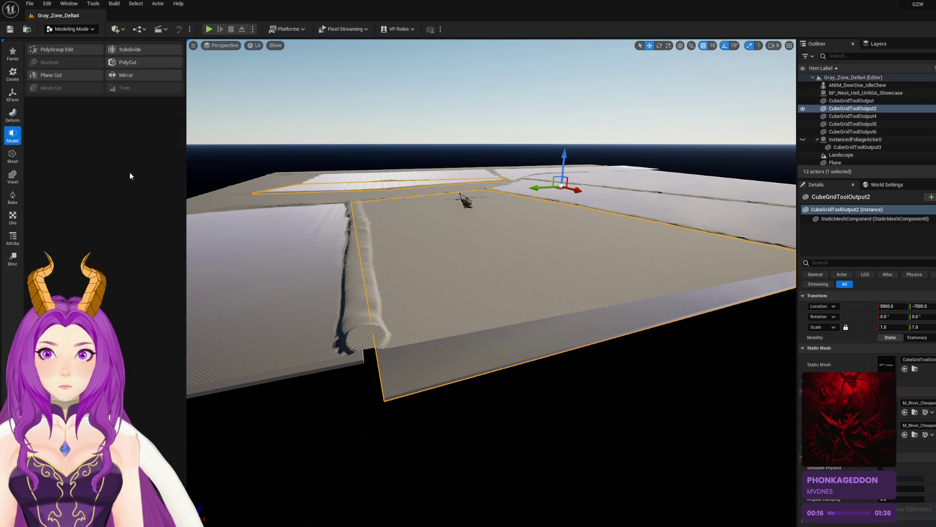
pyautogui.click(63, 51)
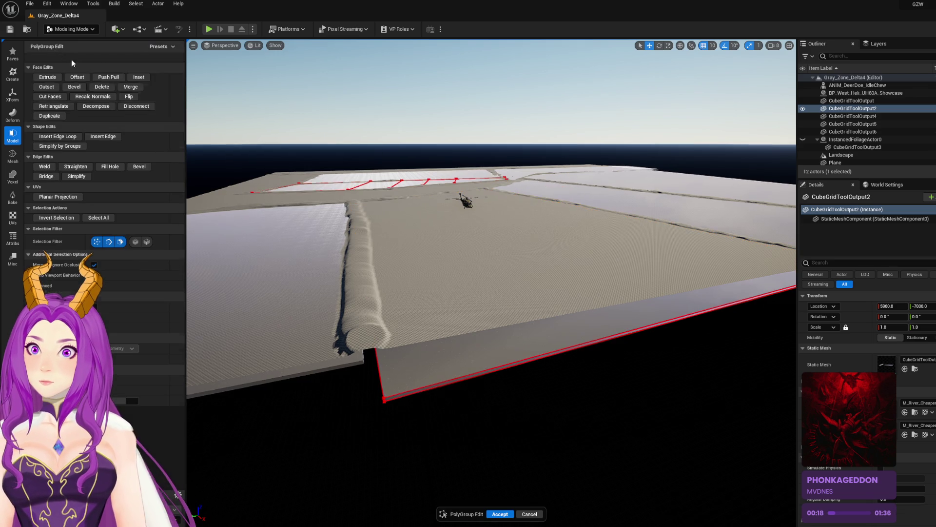
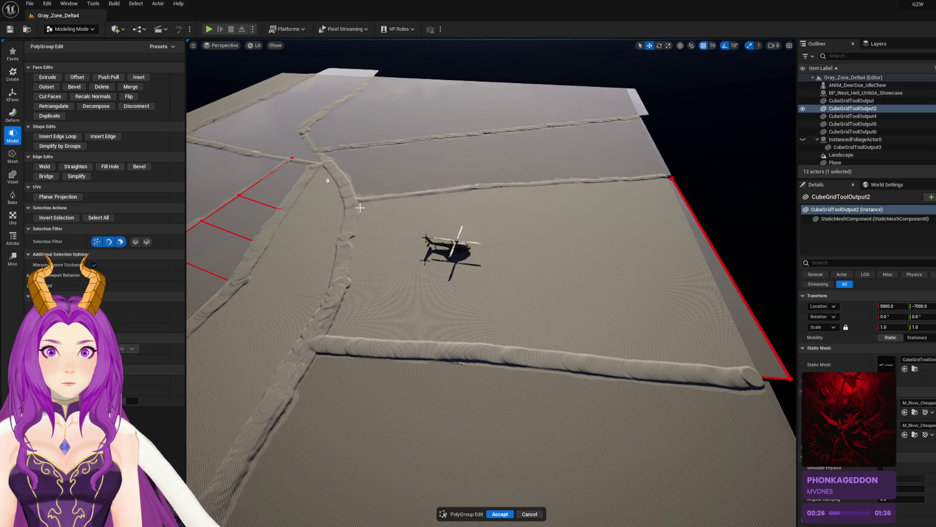
# Step: Marquee-select CubeGridToolOutput2 faces near the helicopter, raise them along Z, and accept the PolyGroup edit
pyautogui.moveTo(796, 441); pyautogui.dragTo(796, 442)
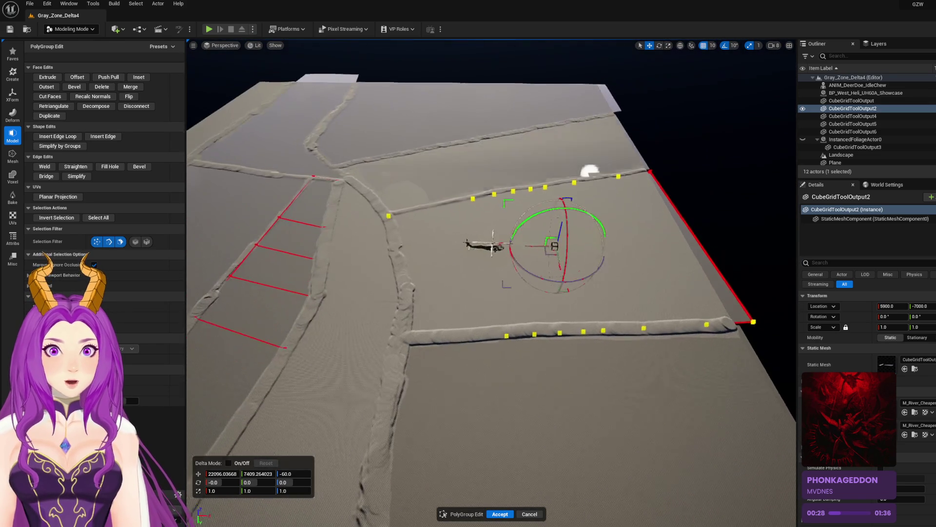
pyautogui.moveTo(677, 404); pyautogui.dragTo(678, 404)
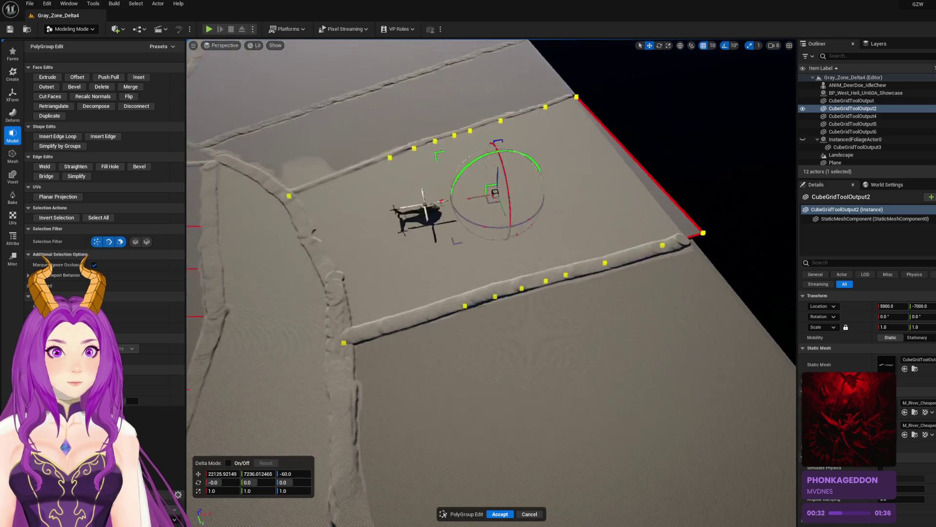
pyautogui.scroll(-3, 657, 323)
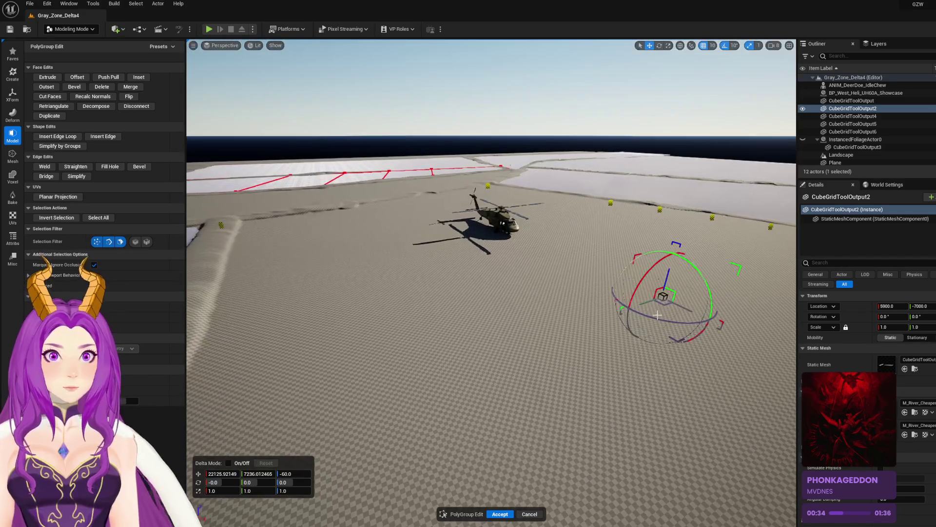
pyautogui.moveTo(665, 269); pyautogui.dragTo(664, 270)
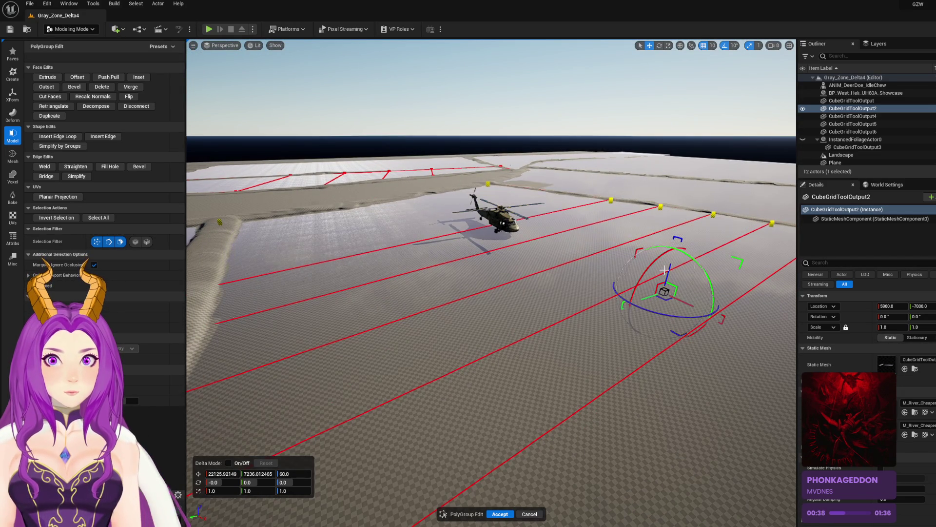
pyautogui.scroll(-5, 665, 270)
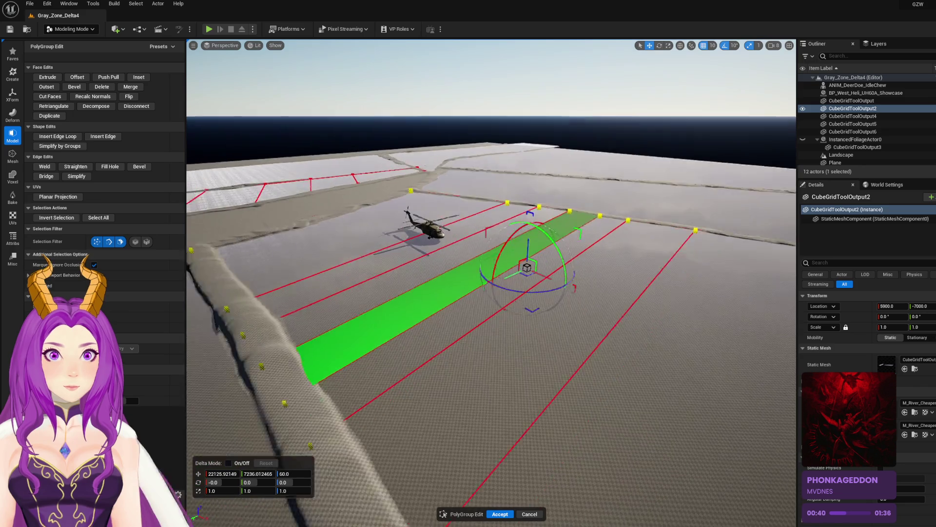
pyautogui.moveTo(665, 270); pyautogui.dragTo(658, 284)
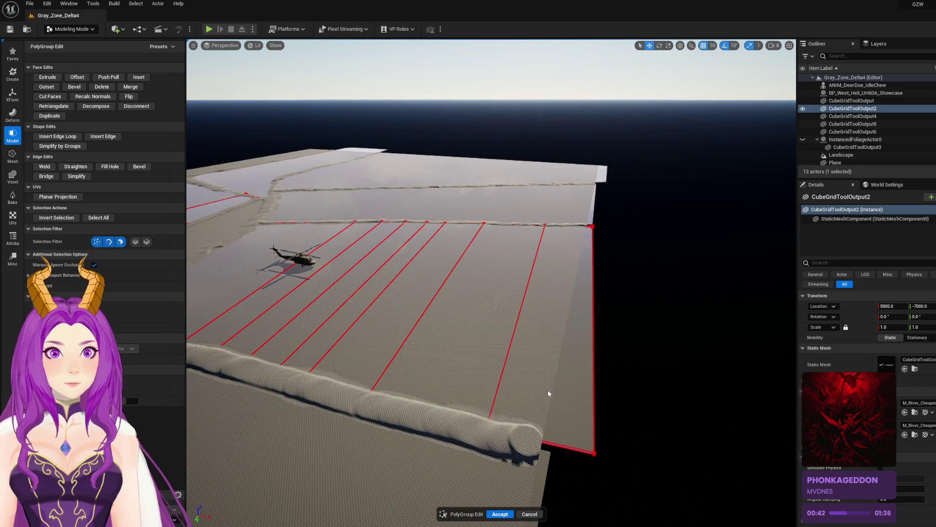
pyautogui.click(500, 512)
pyautogui.moveTo(654, 380); pyautogui.dragTo(657, 343)
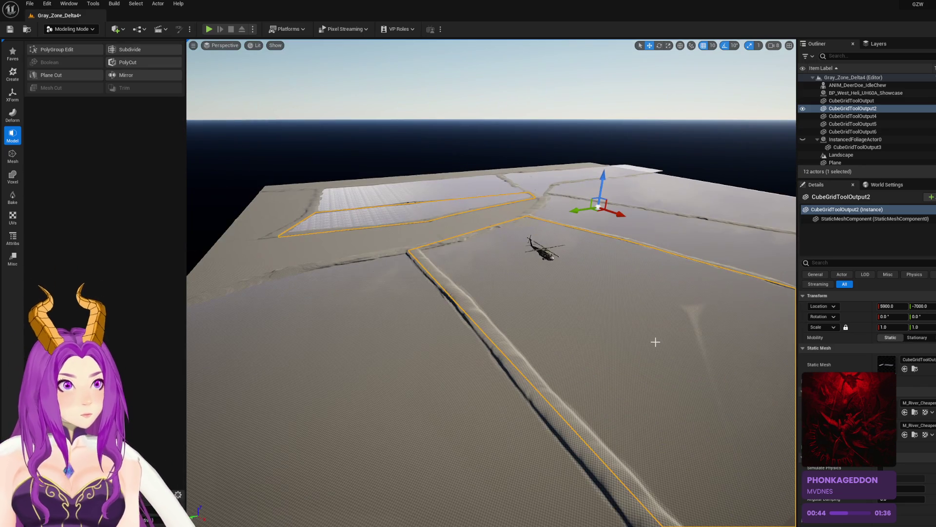
# Step: Save the level, select InstancedFoliageActor0 in the Outliner, and switch to Foliage Mode
pyautogui.hotkey('ctrl', 's')
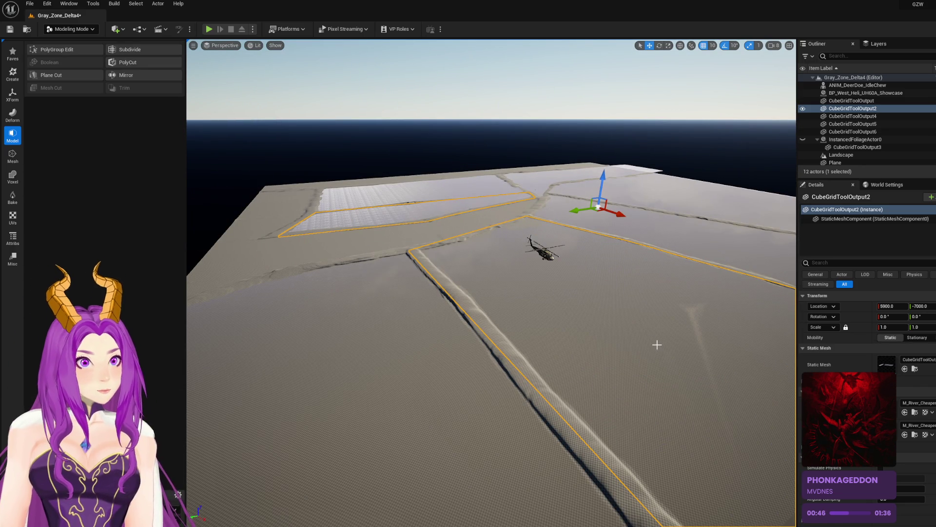
pyautogui.moveTo(540, 260); pyautogui.dragTo(534, 197)
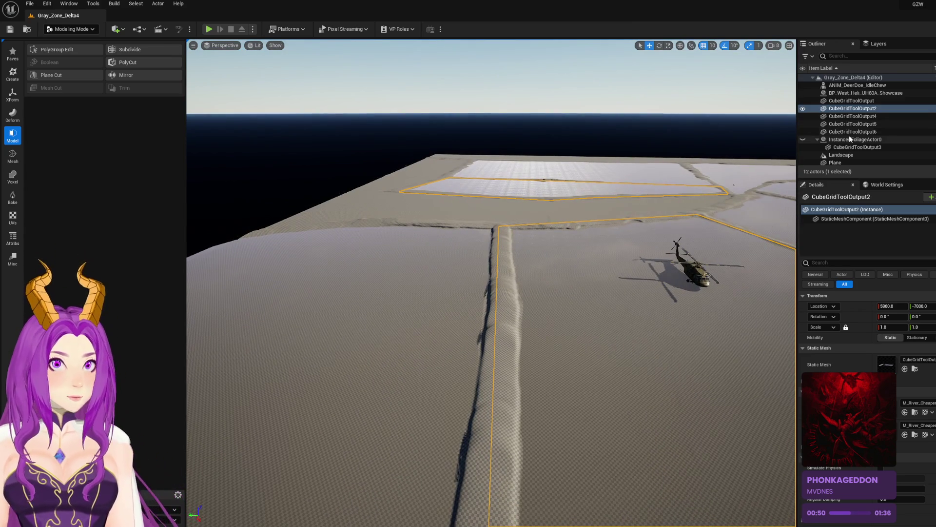
pyautogui.click(851, 139)
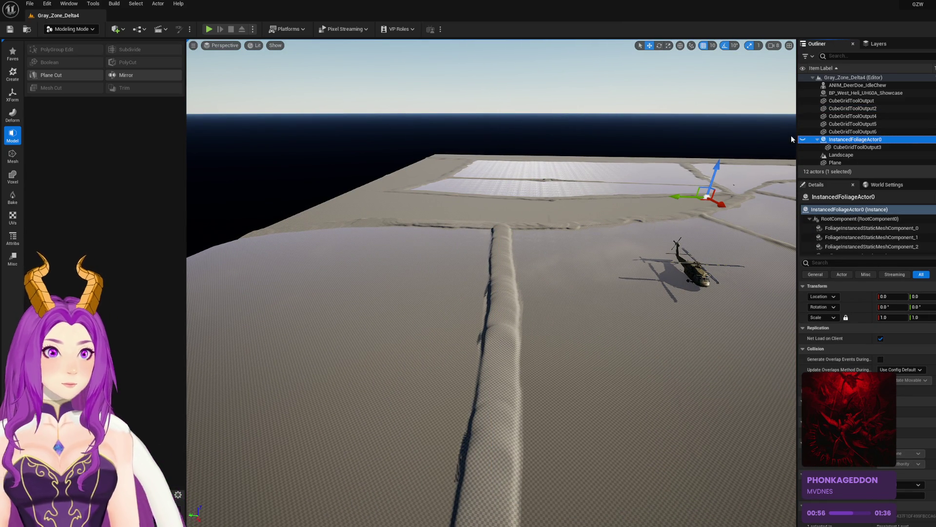
pyautogui.moveTo(595, 277)
pyautogui.mouseDown()
pyautogui.moveTo(600, 317)
pyautogui.moveTo(664, 270)
pyautogui.mouseUp()
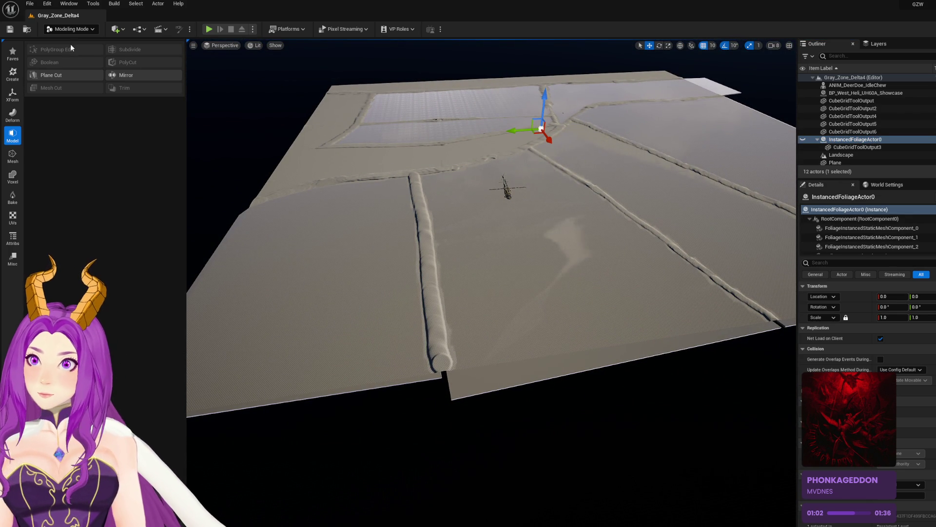
pyautogui.click(80, 59)
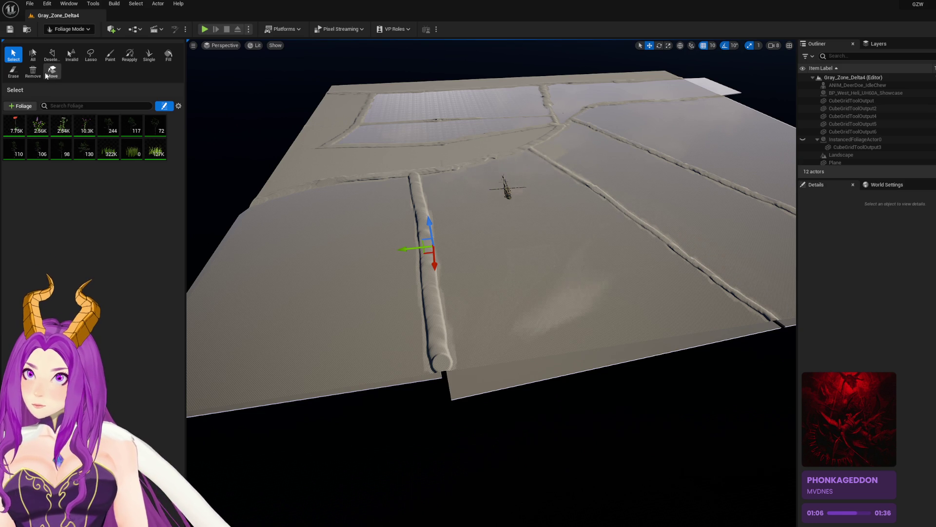
# Step: Erase foliage across the terrain with the Erase tool at brush size 8192, undoing the last stroke
pyautogui.click(22, 76)
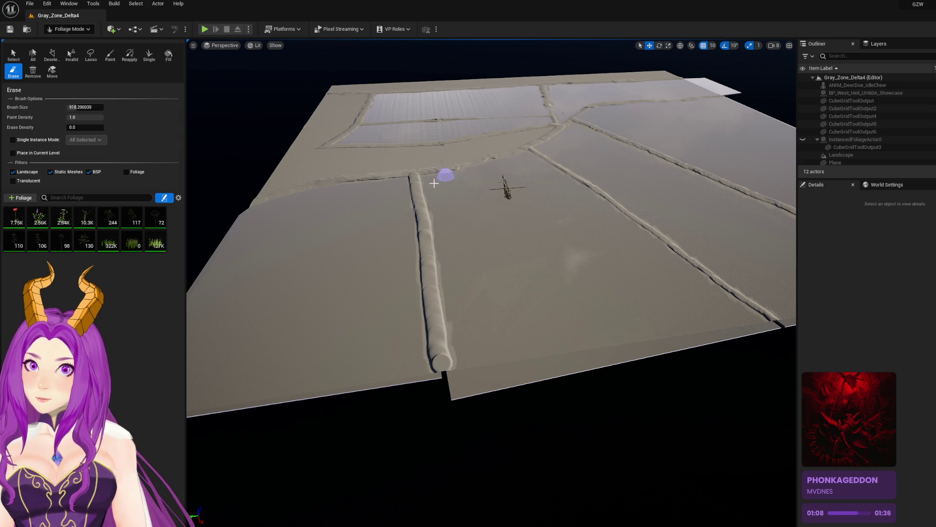
pyautogui.write('8192')
pyautogui.press('Return')
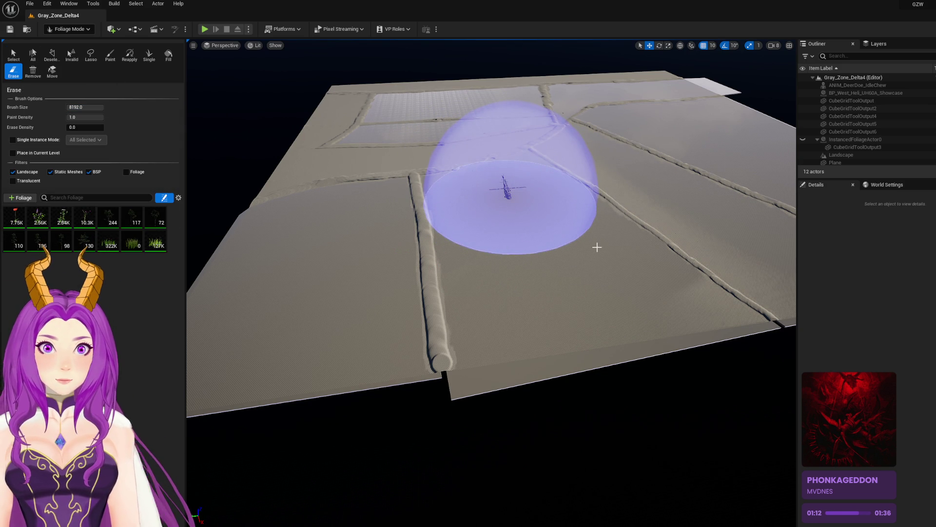
pyautogui.moveTo(607, 242)
pyautogui.mouseDown()
pyautogui.moveTo(638, 271)
pyautogui.moveTo(547, 251)
pyautogui.moveTo(525, 281)
pyautogui.moveTo(539, 288)
pyautogui.moveTo(507, 199)
pyautogui.mouseUp()
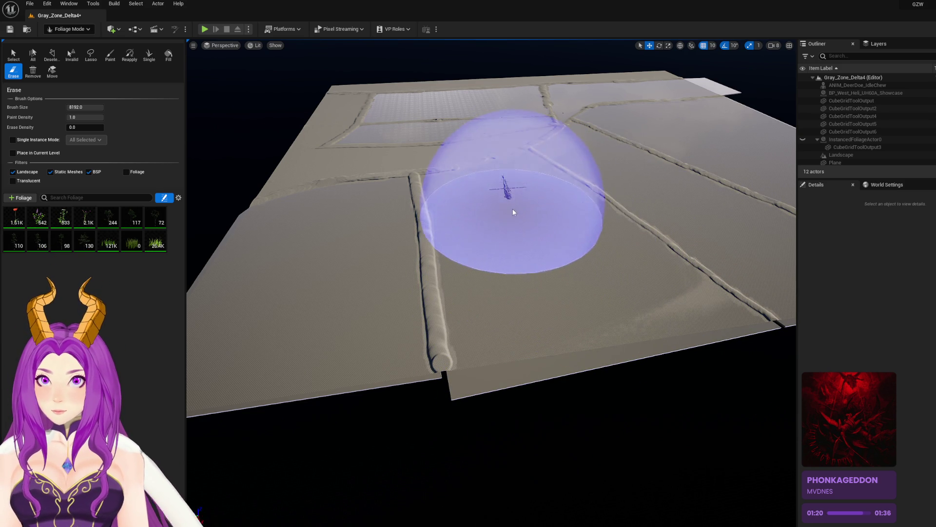
pyautogui.moveTo(517, 245)
pyautogui.mouseDown()
pyautogui.moveTo(522, 253)
pyautogui.moveTo(270, 278)
pyautogui.moveTo(302, 202)
pyautogui.moveTo(386, 157)
pyautogui.moveTo(462, 147)
pyautogui.moveTo(512, 218)
pyautogui.mouseUp()
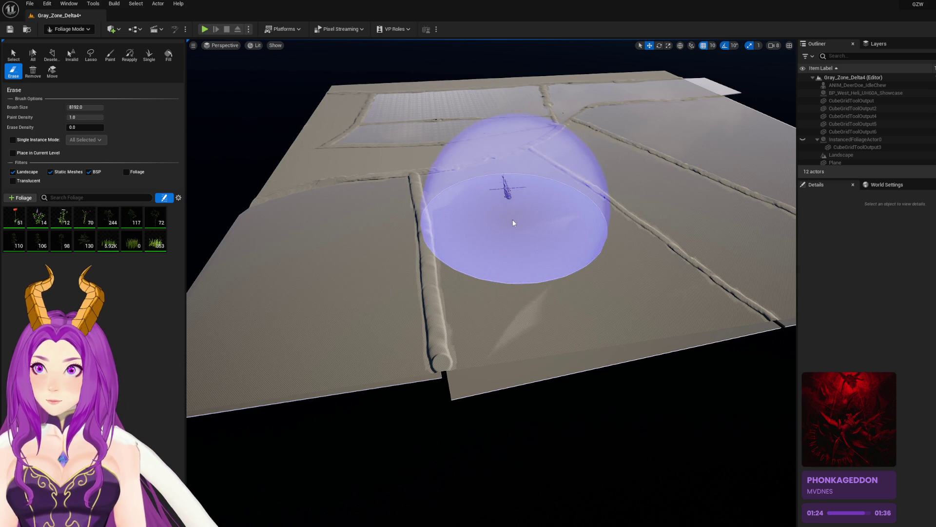
pyautogui.hotkey('ctrl', 'z')
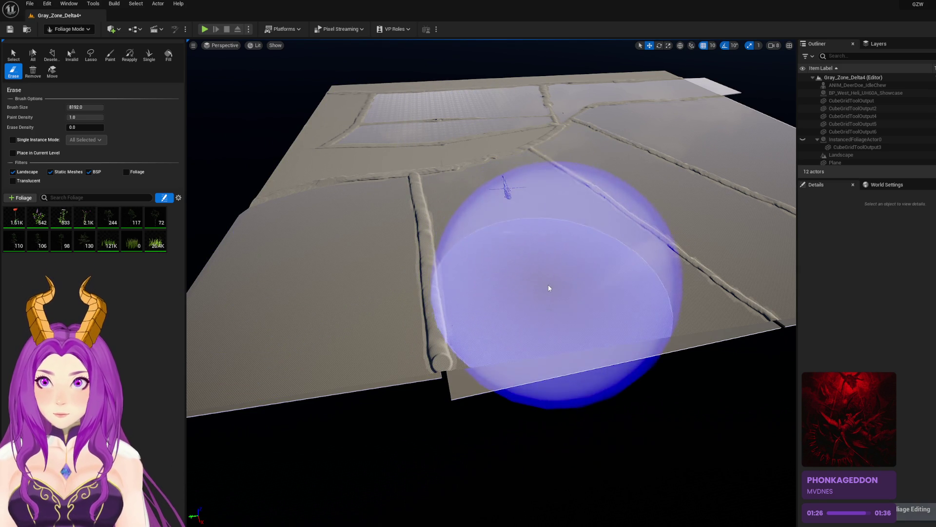
# Step: Erase a little more foliage, save the level, and return to Selection Mode
pyautogui.moveTo(382, 299)
pyautogui.mouseDown()
pyautogui.moveTo(607, 199)
pyautogui.moveTo(673, 281)
pyautogui.moveTo(836, 293)
pyautogui.mouseUp()
pyautogui.hotkey('ctrl', 's')
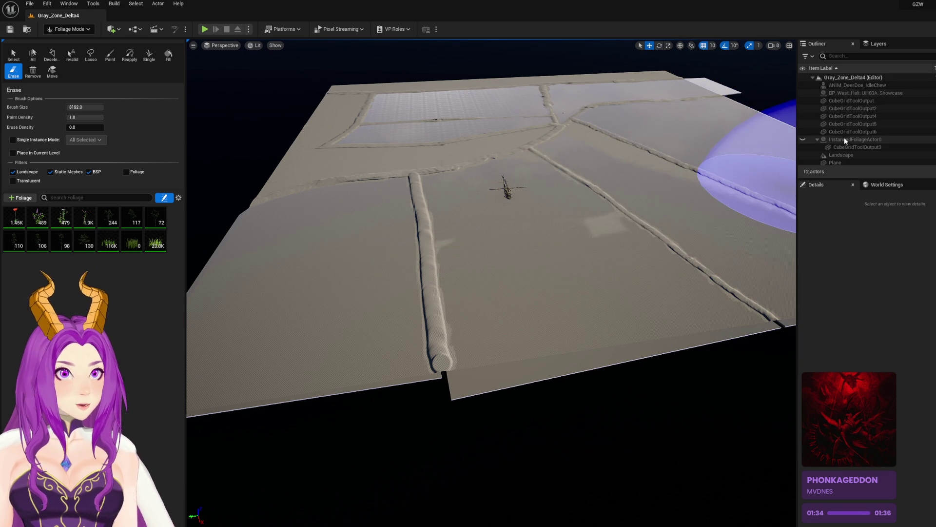
pyautogui.click(73, 42)
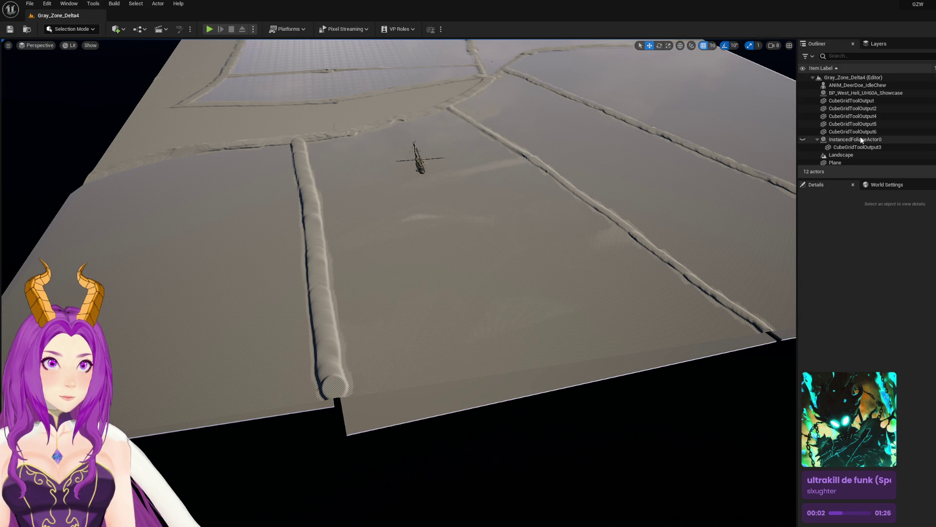
# Step: Unhide InstancedFoliageActor0 and fly low over the path to inspect the trees
pyautogui.click(803, 140)
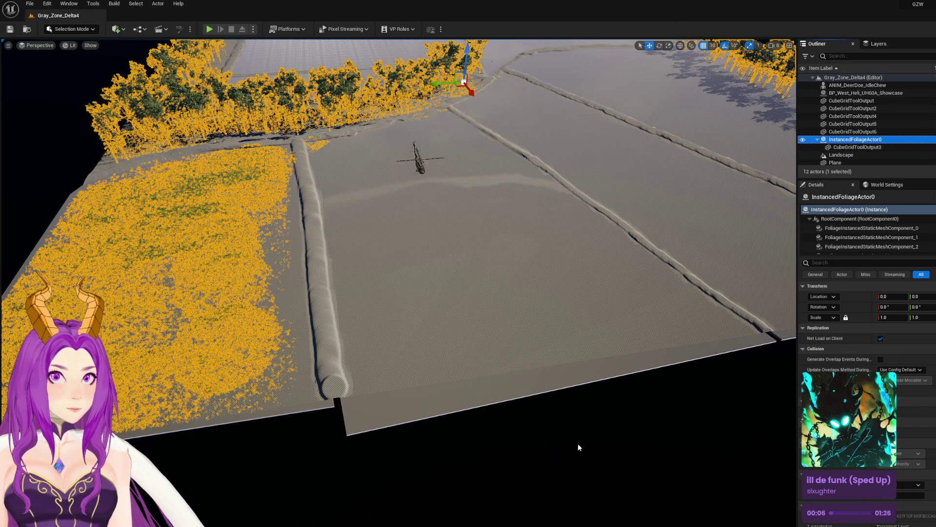
pyautogui.moveTo(579, 439); pyautogui.dragTo(579, 429)
pyautogui.click(665, 402)
pyautogui.moveTo(585, 290)
pyautogui.mouseDown()
pyautogui.moveTo(575, 273)
pyautogui.moveTo(572, 176)
pyautogui.moveTo(581, 284)
pyautogui.mouseUp()
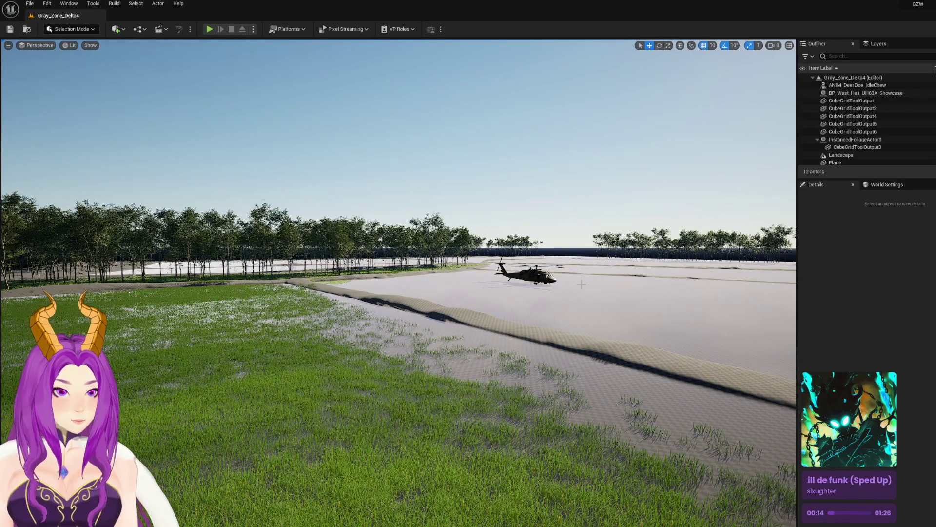
pyautogui.moveTo(582, 284)
pyautogui.mouseDown()
pyautogui.moveTo(576, 273)
pyautogui.moveTo(566, 291)
pyautogui.moveTo(585, 307)
pyautogui.moveTo(644, 291)
pyautogui.moveTo(649, 336)
pyautogui.moveTo(140, 77)
pyautogui.mouseUp()
# Step: Switch the editor to Landscape mode from the modes list
pyautogui.click(89, 31)
pyautogui.click(88, 51)
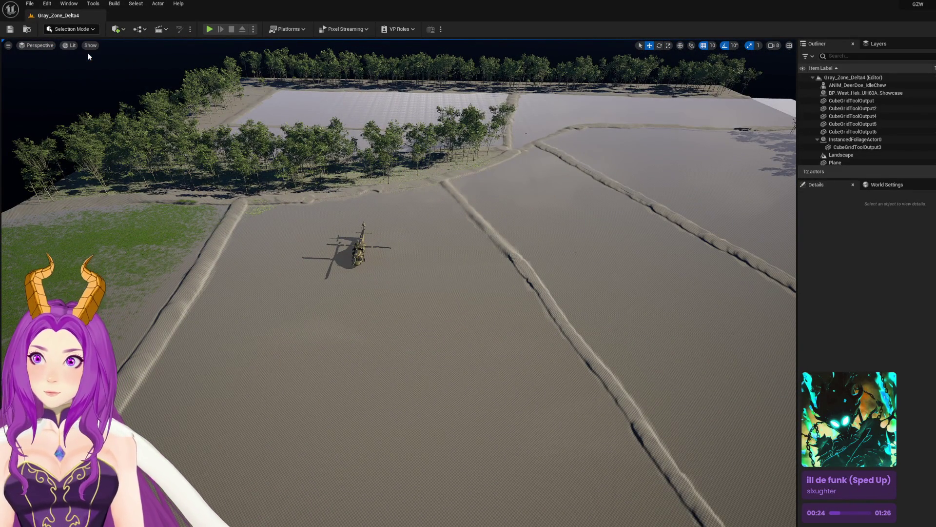
pyautogui.click(83, 30)
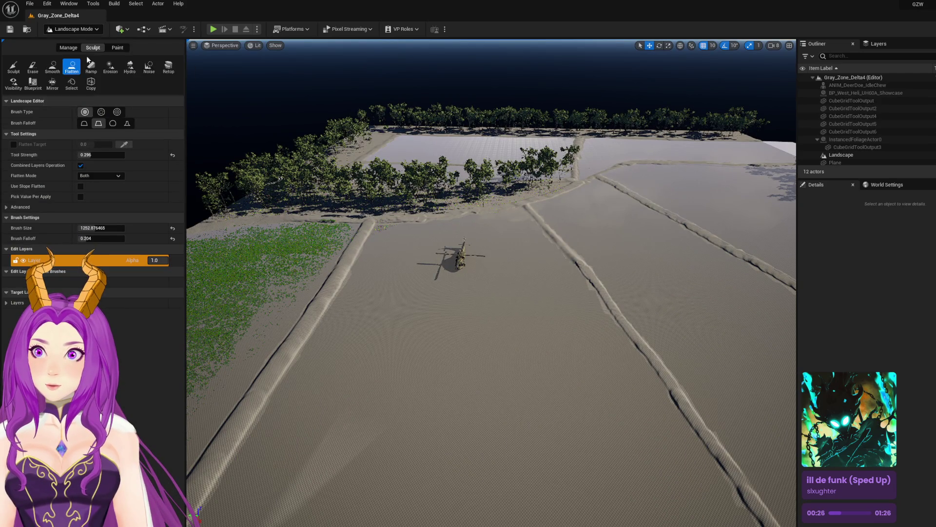
# Step: In Foliage Mode, choose lowGrass_01_01 and paint it onto the flat area near the helicopter
pyautogui.moveTo(372, 272); pyautogui.dragTo(372, 271)
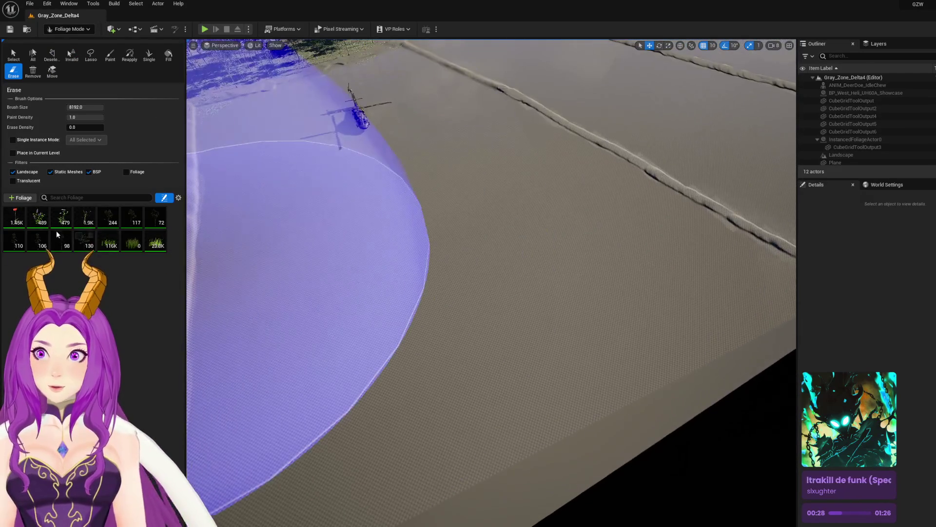
pyautogui.moveTo(380, 229)
pyautogui.mouseDown()
pyautogui.moveTo(403, 192)
pyautogui.moveTo(381, 229)
pyautogui.mouseUp()
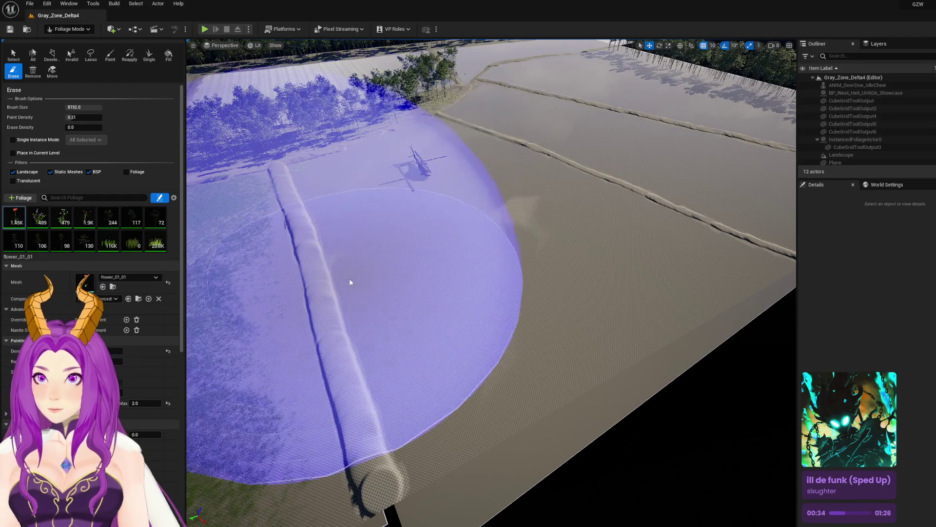
pyautogui.click(112, 248)
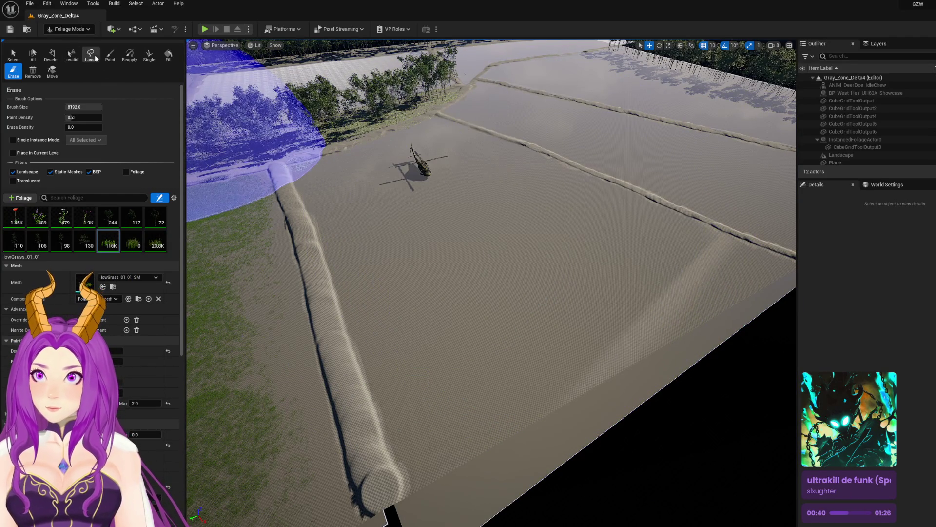
pyautogui.click(110, 54)
pyautogui.click(582, 311)
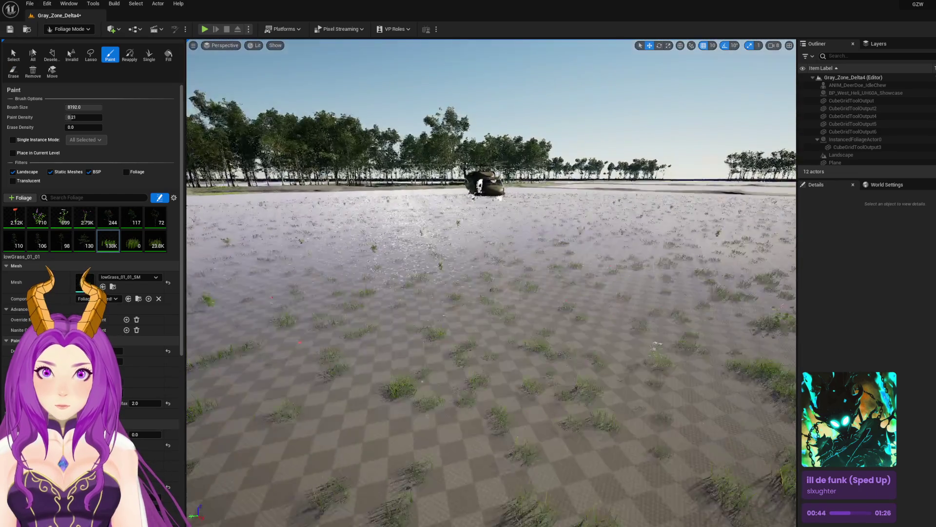
# Step: Undo the last grass stroke and set Paint Density to 0.6
pyautogui.scroll(3, 523, 252)
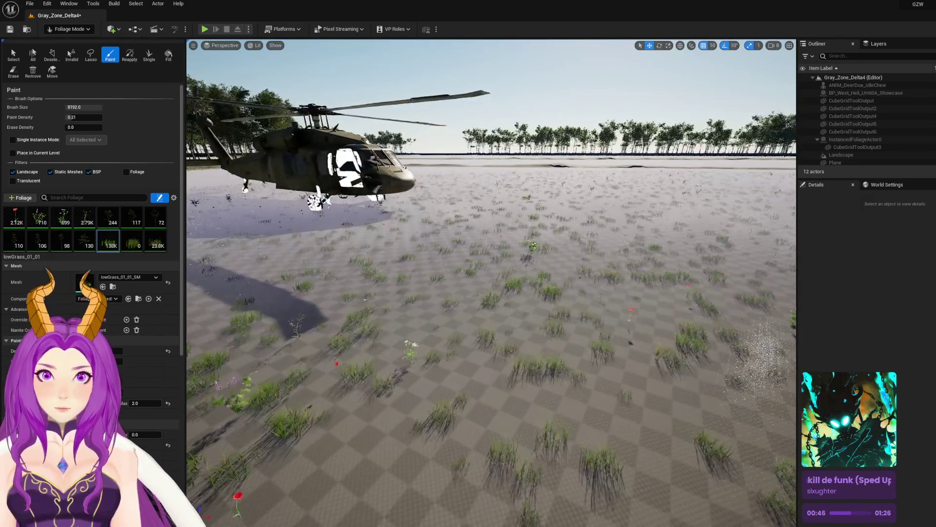
pyautogui.hotkey('ctrl', 'z')
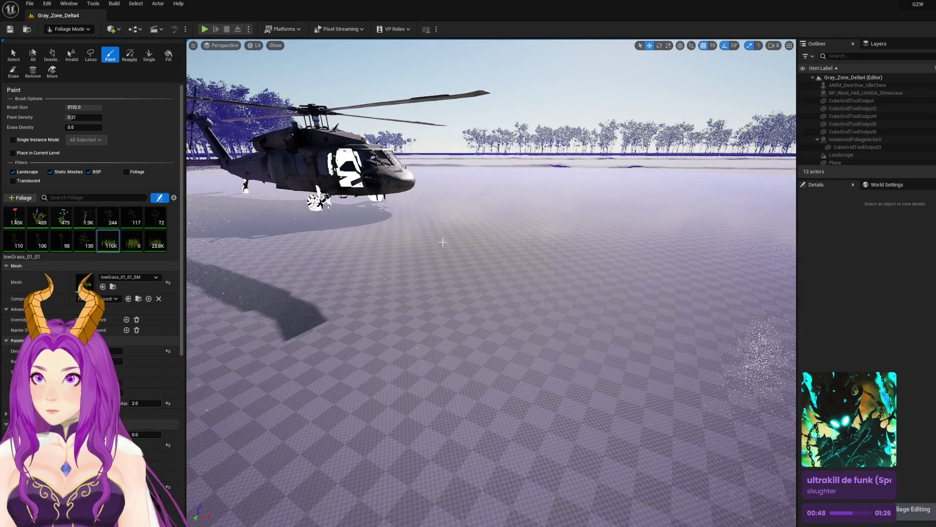
pyautogui.scroll(-5, 492, 283)
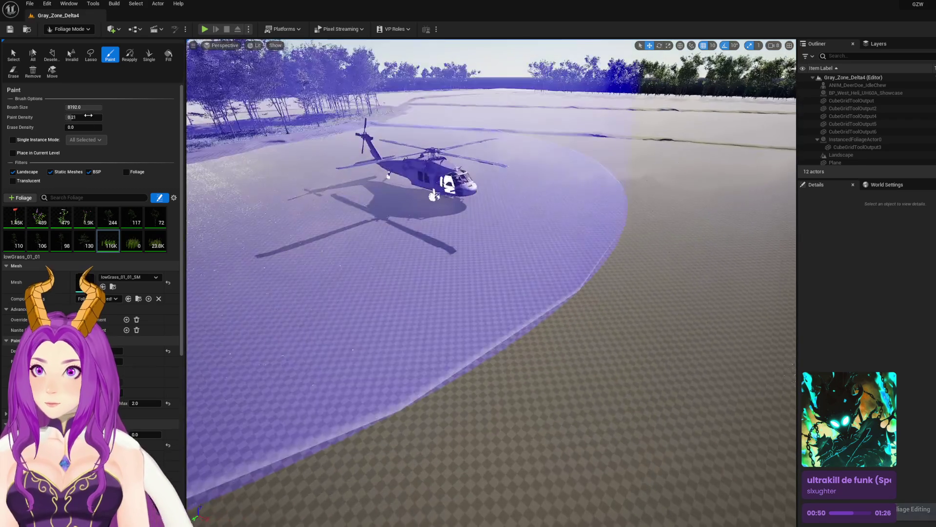
pyautogui.click(83, 117)
pyautogui.write('0.6')
pyautogui.press('Return')
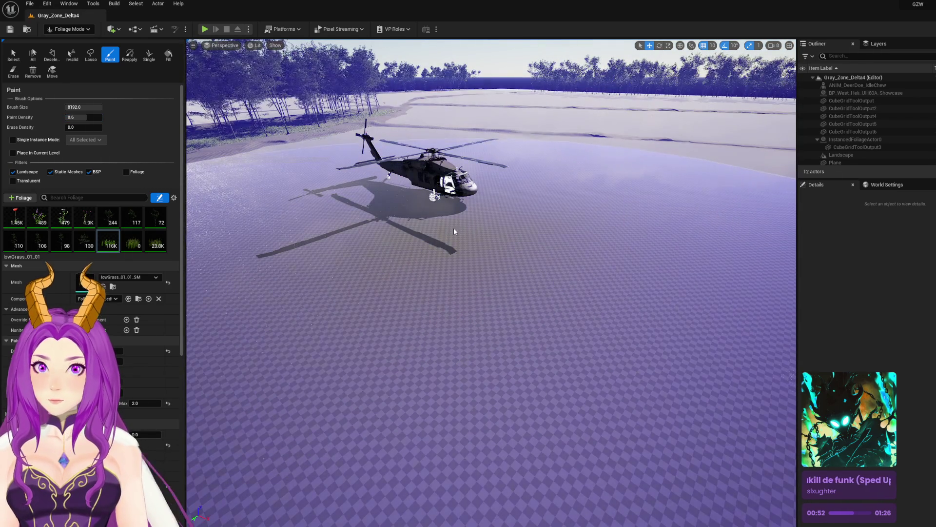
# Step: Paint lowGrass_01_01 over the field around the helicopter, reaching about 270K instances
pyautogui.scroll(-3, 454, 234)
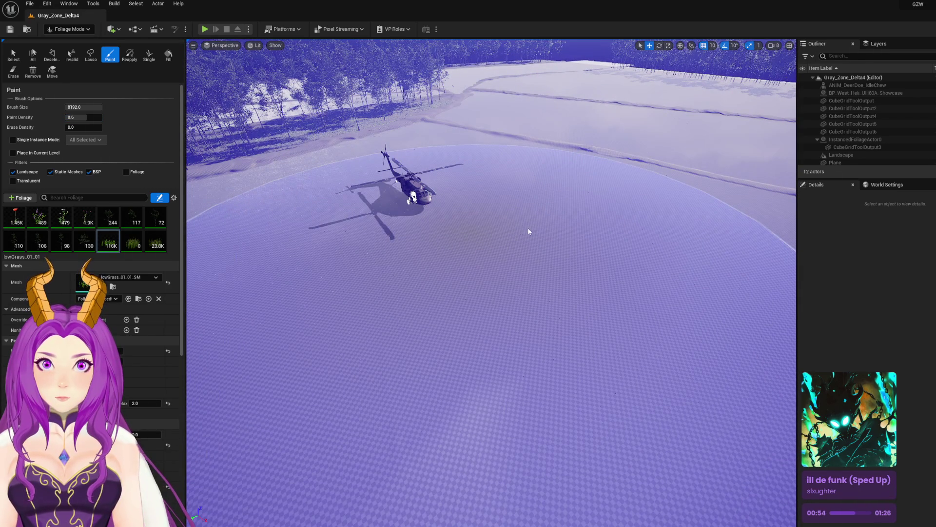
pyautogui.click(529, 227)
pyautogui.scroll(4, 528, 226)
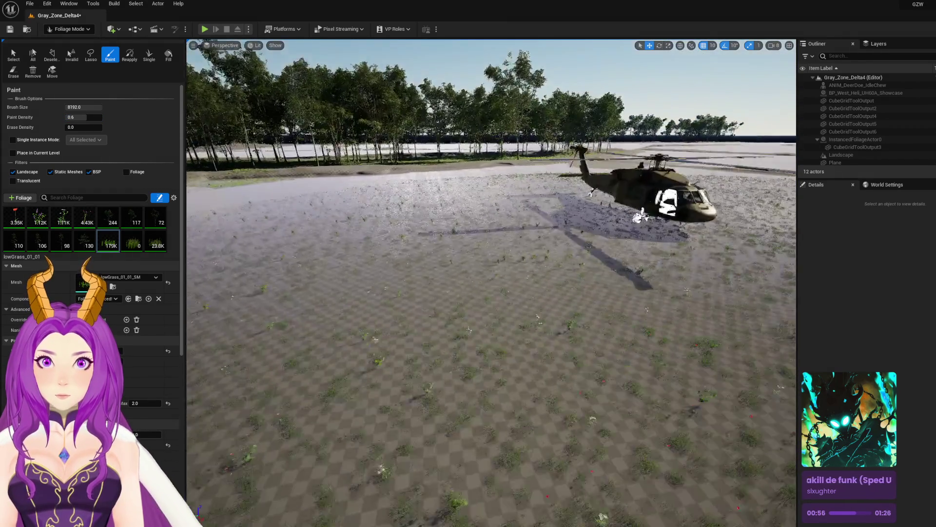
pyautogui.scroll(6, 492, 283)
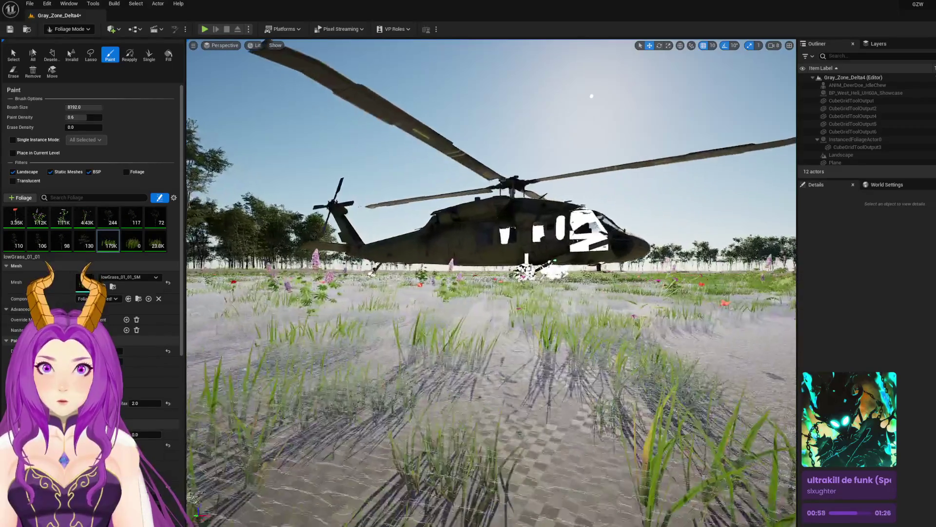
pyautogui.scroll(4, 492, 282)
pyautogui.scroll(-10, 492, 282)
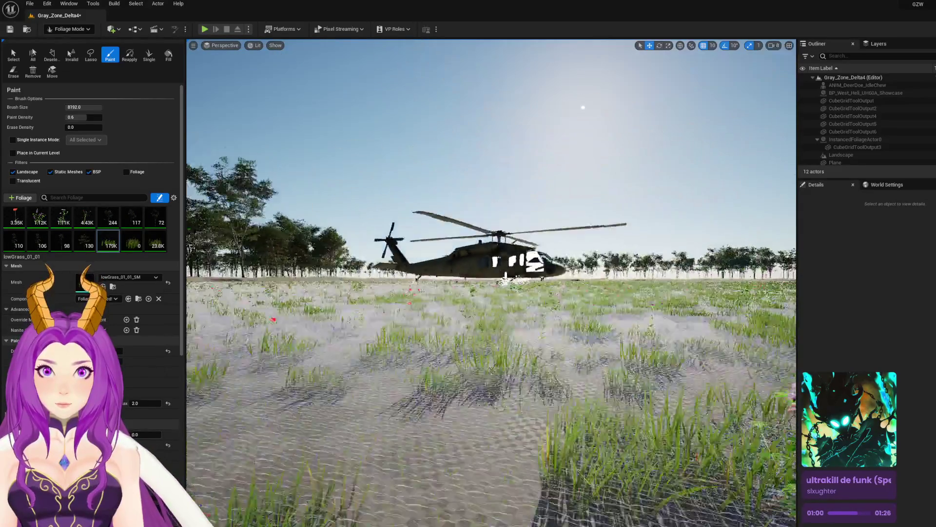
pyautogui.scroll(-8, 491, 283)
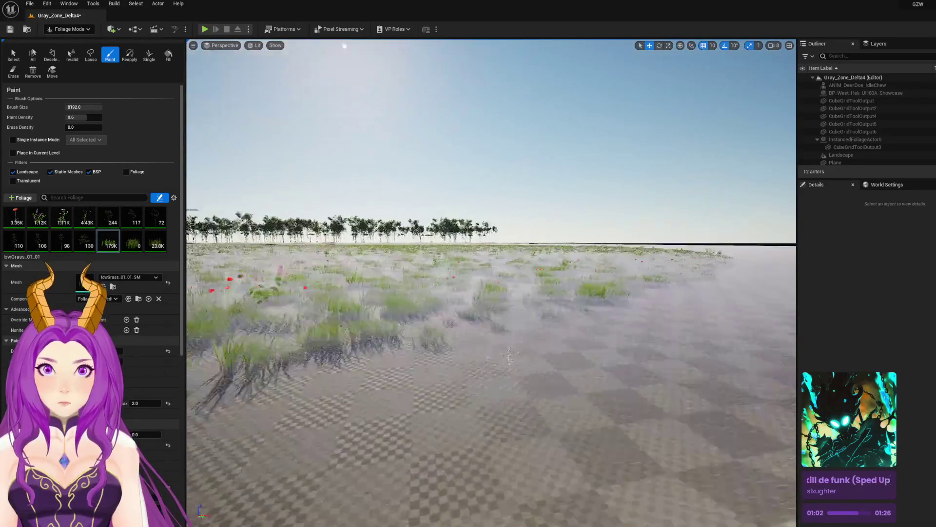
pyautogui.scroll(6, 492, 283)
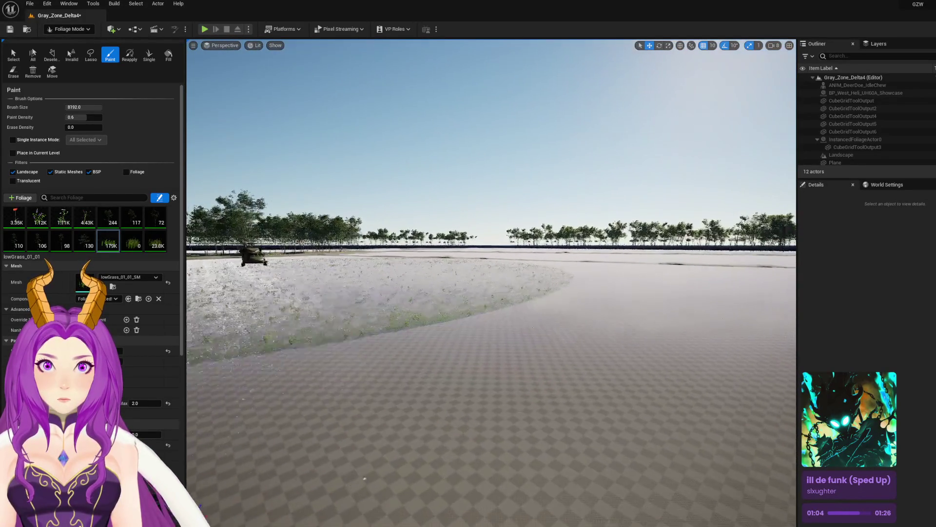
pyautogui.scroll(8, 491, 283)
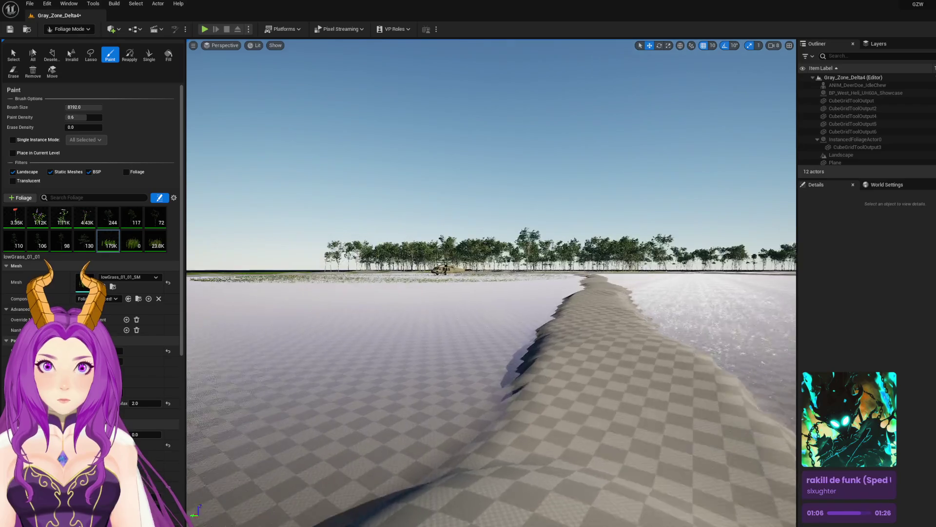
pyautogui.scroll(-10, 454, 242)
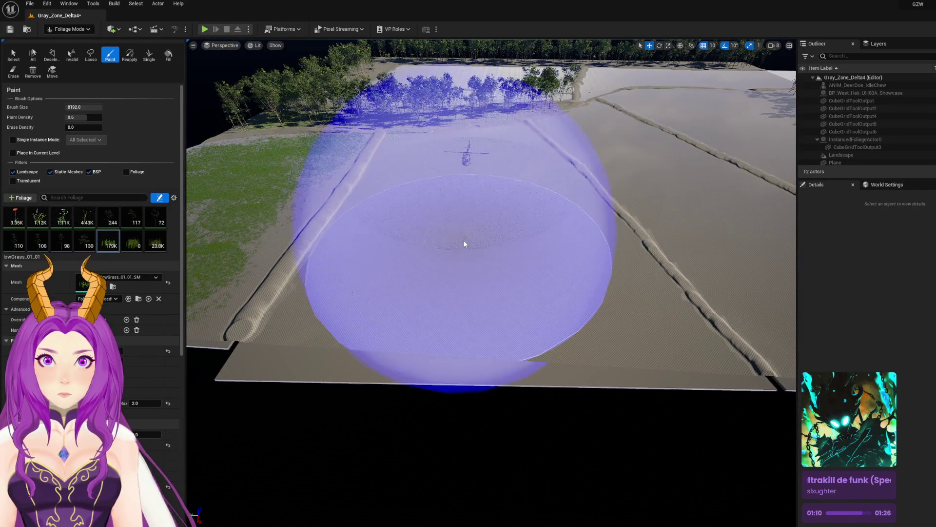
pyautogui.click(490, 227)
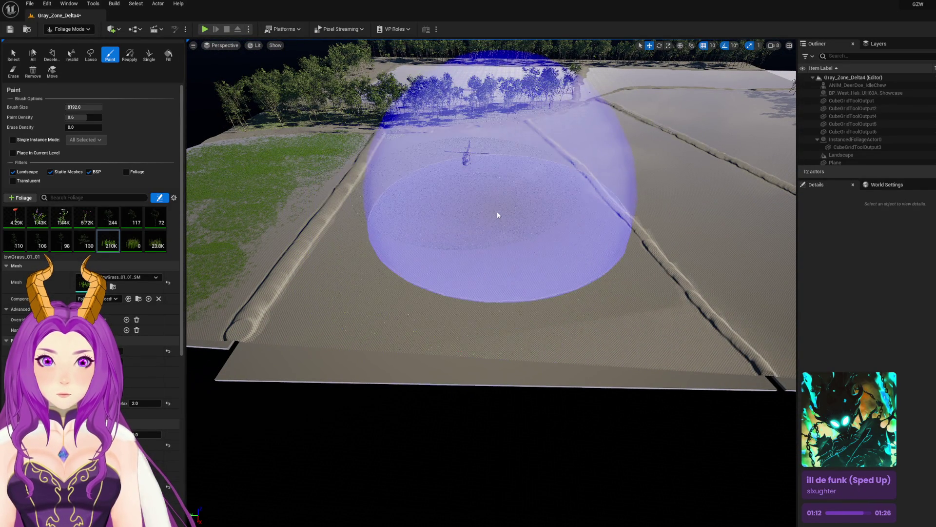
pyautogui.scroll(6, 496, 211)
pyautogui.scroll(10, 492, 283)
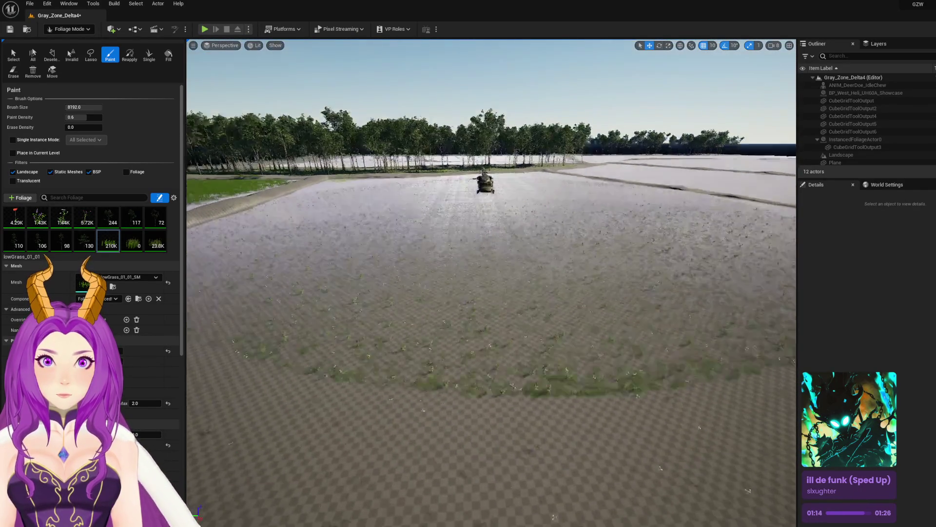
pyautogui.scroll(8, 492, 283)
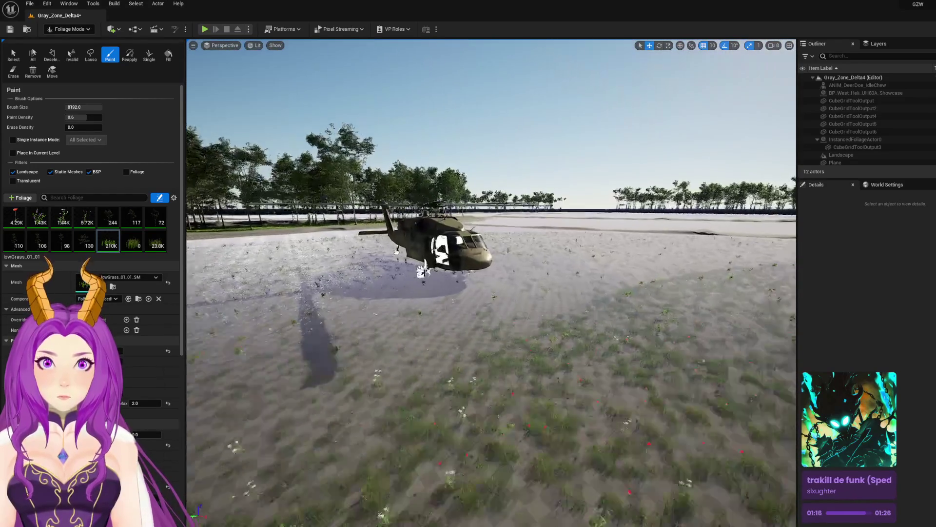
pyautogui.scroll(10, 308, 167)
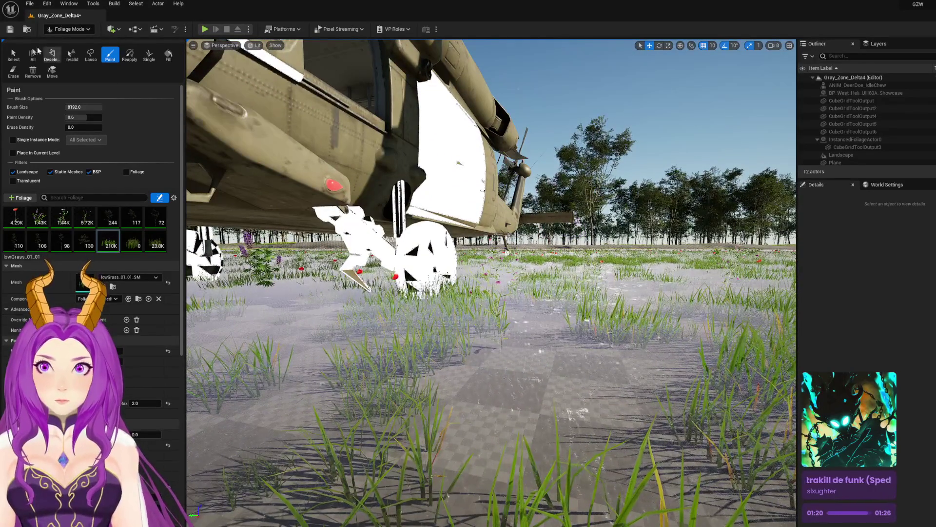
# Step: Leave foliage painting and return the editor to Selection Mode
pyautogui.click(70, 32)
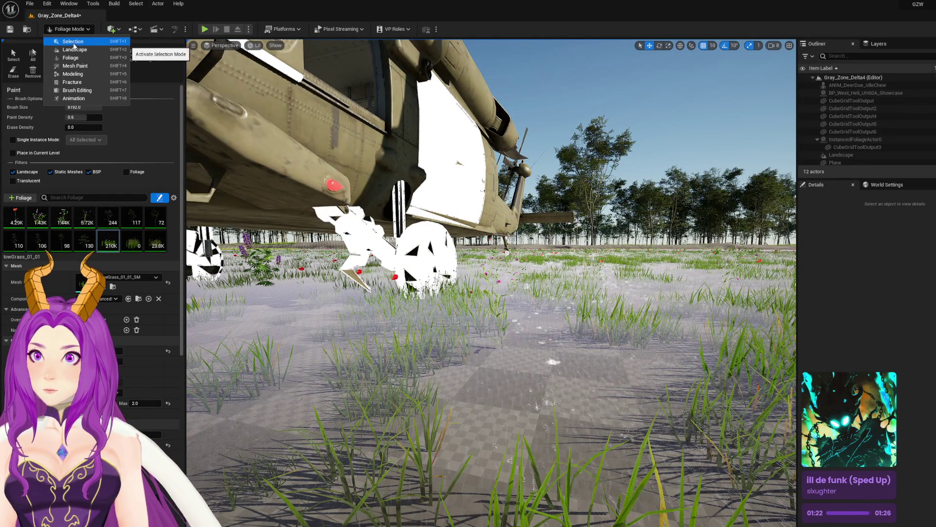
pyautogui.click(14, 56)
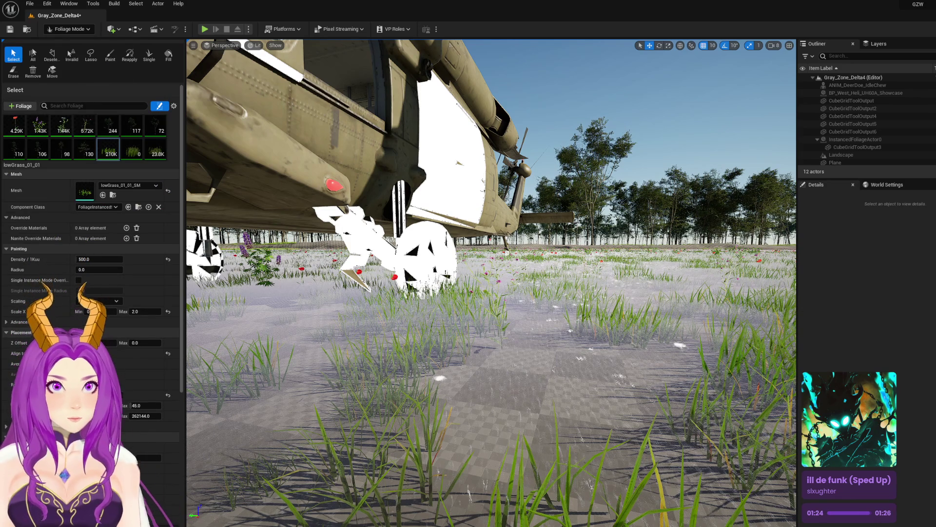
pyautogui.moveTo(616, 328)
pyautogui.mouseDown()
pyautogui.moveTo(658, 273)
pyautogui.moveTo(630, 312)
pyautogui.mouseUp()
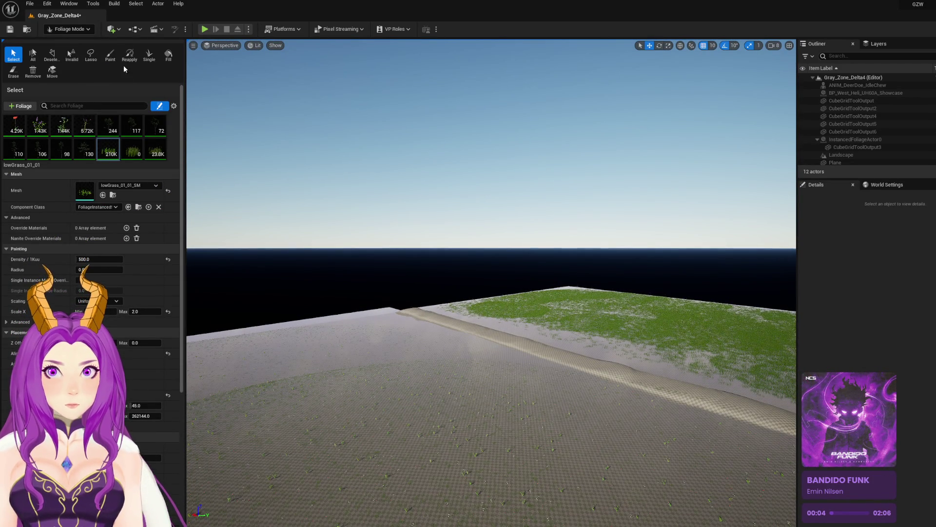
pyautogui.click(68, 28)
pyautogui.click(63, 43)
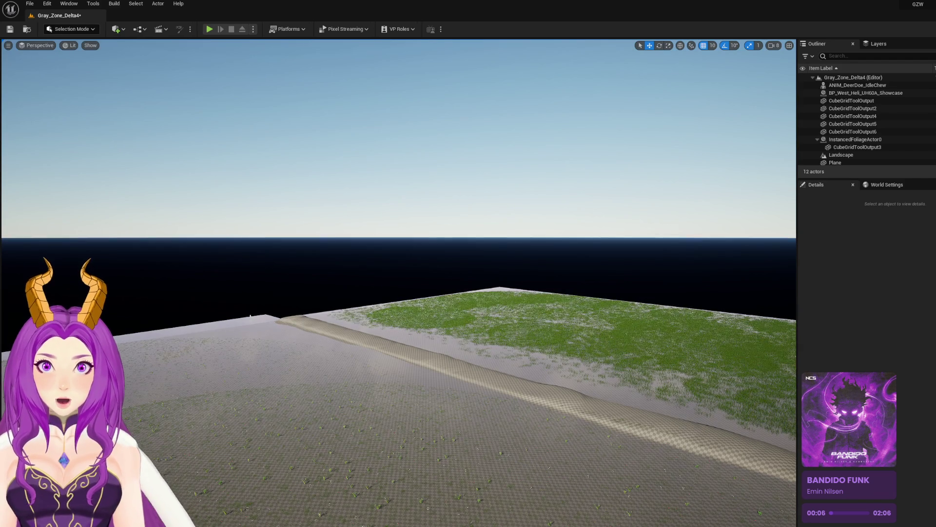
# Step: Move CubeGridToolOutput2 to Location Y of about -6852, check it by the helicopter, and save Gray_Zone_Delta4
pyautogui.doubleClick(853, 108)
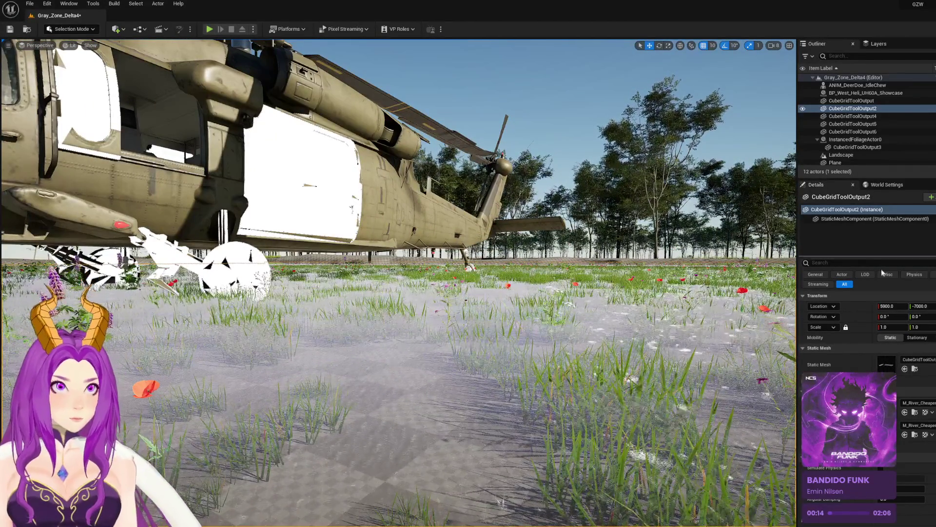
pyautogui.moveTo(908, 306); pyautogui.dragTo(924, 306)
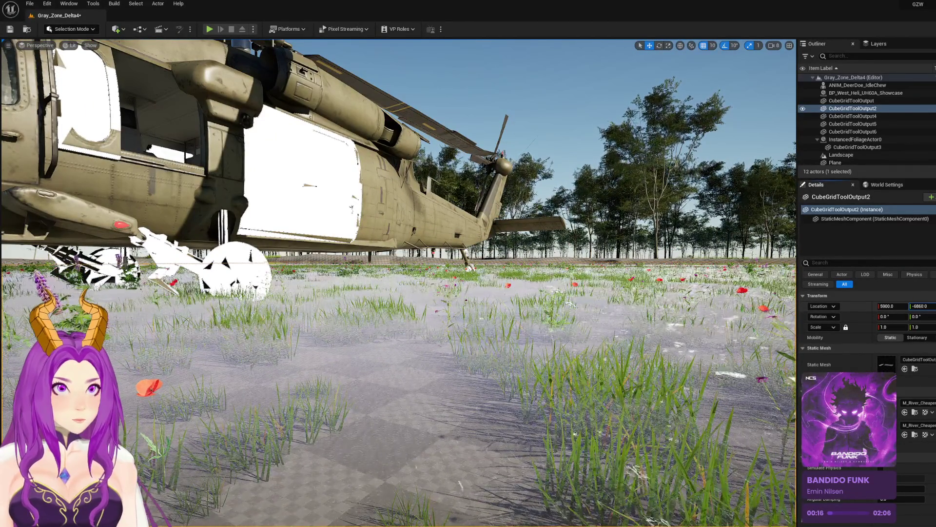
pyautogui.press('f')
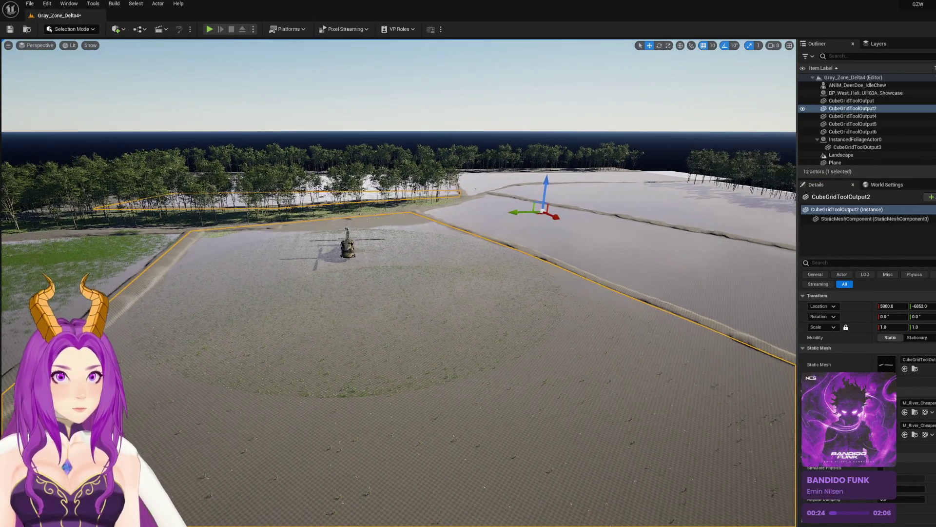
pyautogui.press('w')
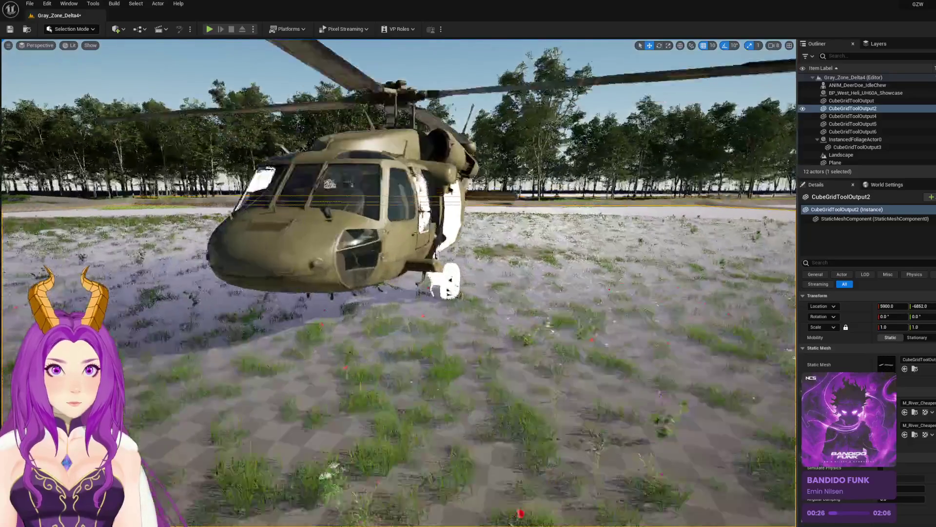
pyautogui.press('s')
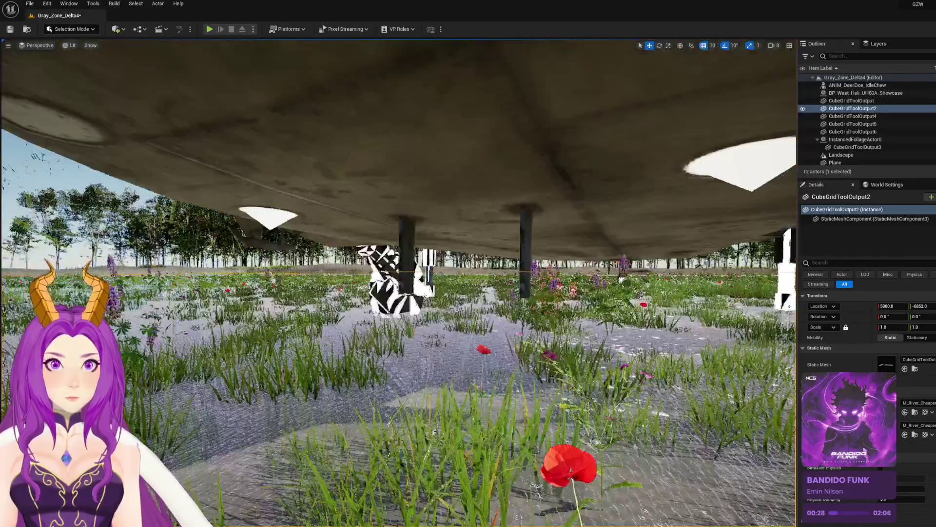
pyautogui.press('w')
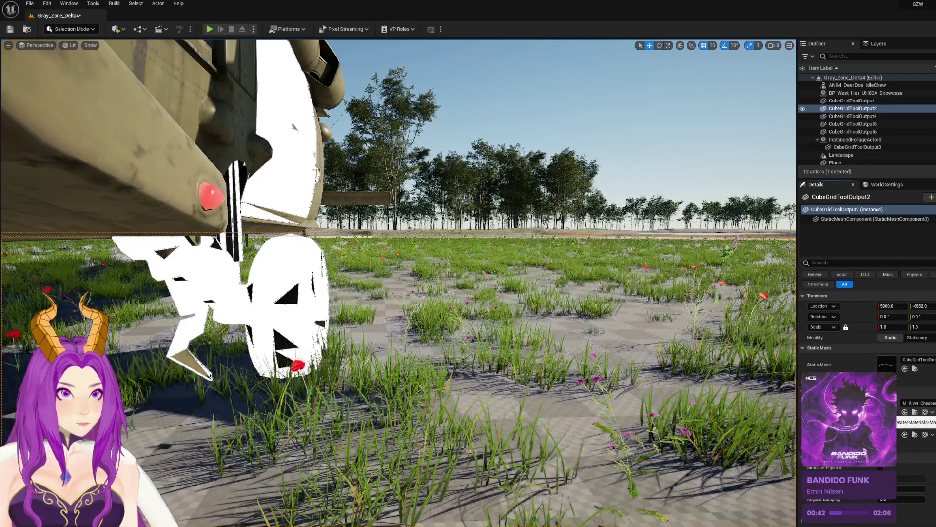
pyautogui.hotkey('ctrl', 's')
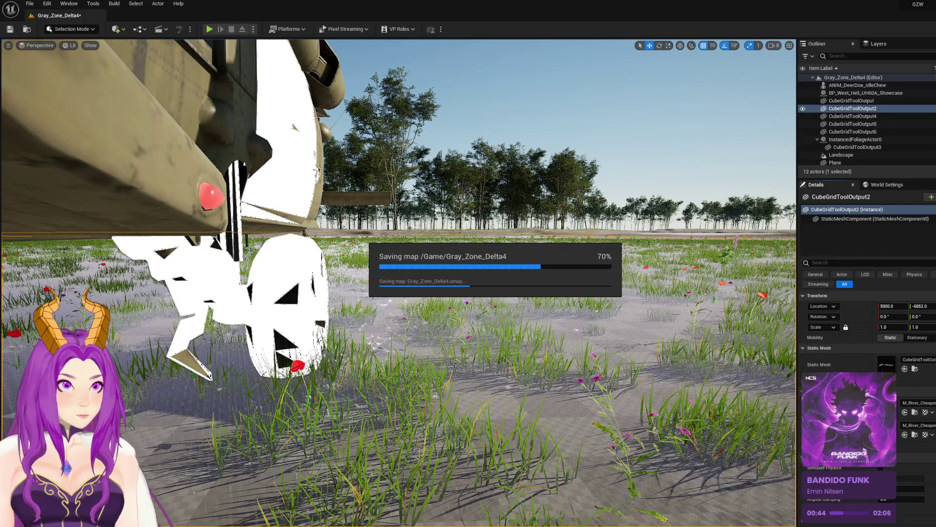
# Step: Open M_River_Cheaper in the Material Editor, look over its graph, and save it
pyautogui.doubleClick(886, 414)
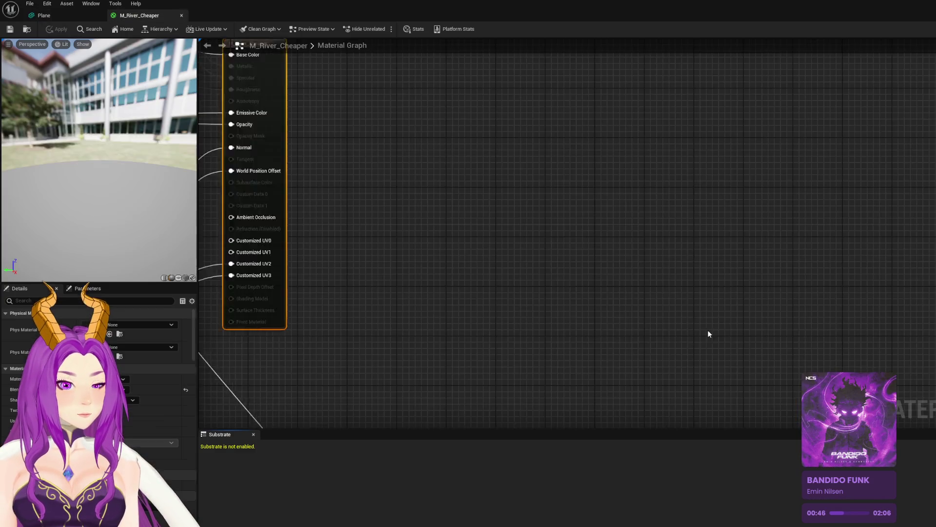
pyautogui.scroll(-4, 402, 287)
pyautogui.scroll(-4, 397, 283)
pyautogui.moveTo(398, 271); pyautogui.dragTo(436, 275)
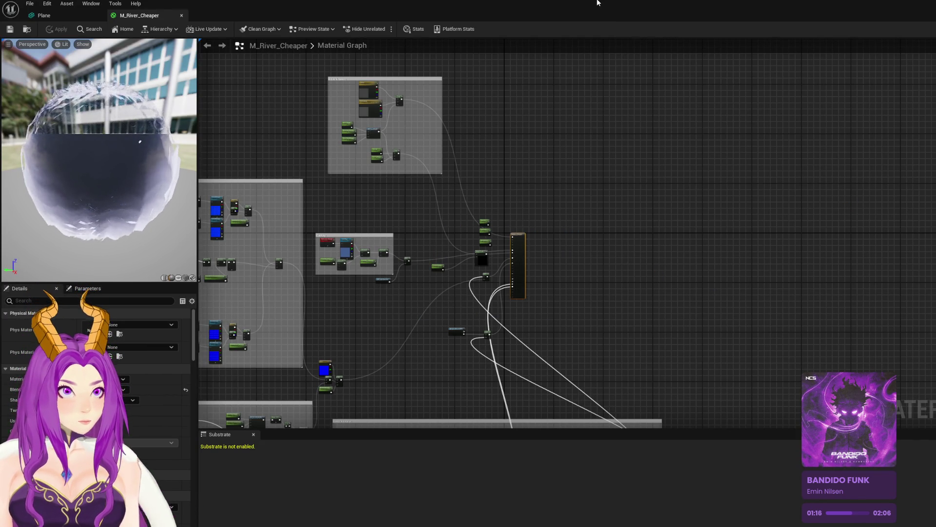
pyautogui.hotkey('ctrl', 's')
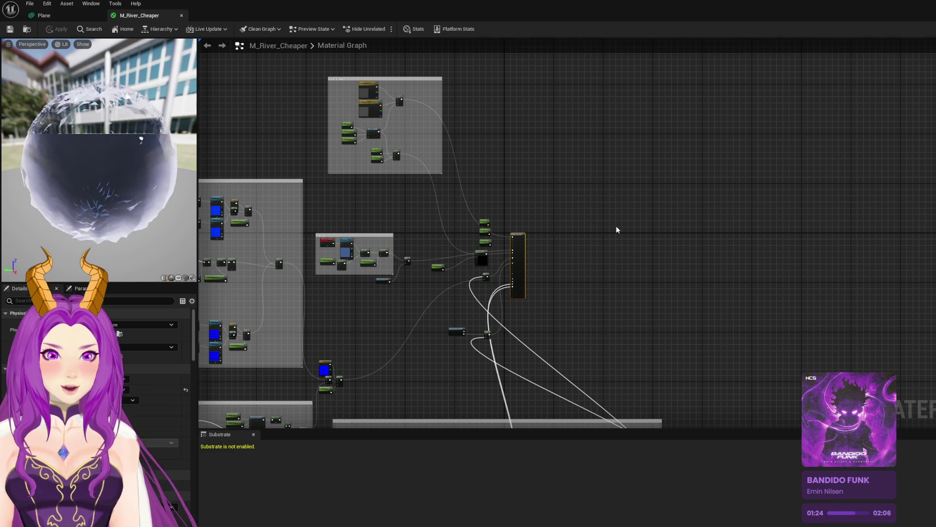
pyautogui.moveTo(590, 245)
pyautogui.mouseDown()
pyautogui.moveTo(541, 258)
pyautogui.moveTo(602, 262)
pyautogui.moveTo(577, 271)
pyautogui.moveTo(714, 266)
pyautogui.mouseUp()
pyautogui.scroll(4, 613, 278)
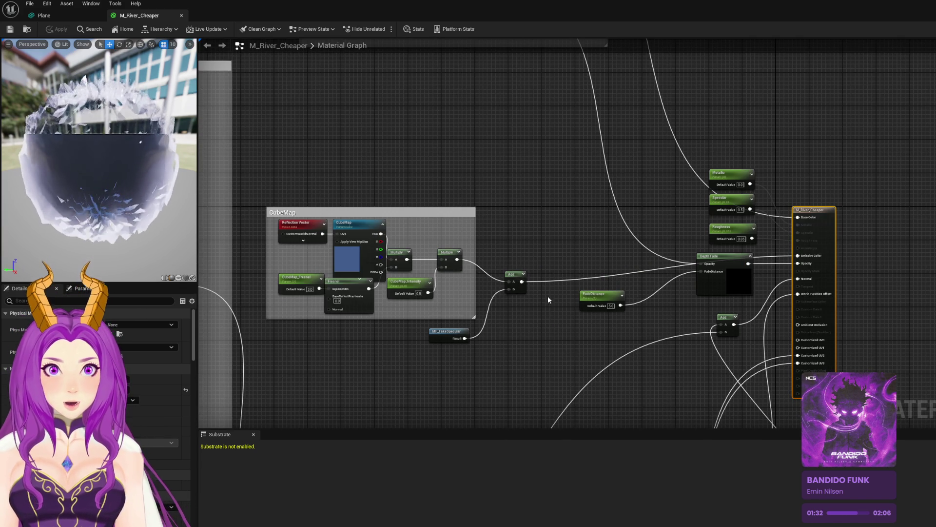
# Step: Disconnect the wire feeding Customized UV2 on the M_River_Cheaper output node
pyautogui.moveTo(637, 236); pyautogui.dragTo(532, 237)
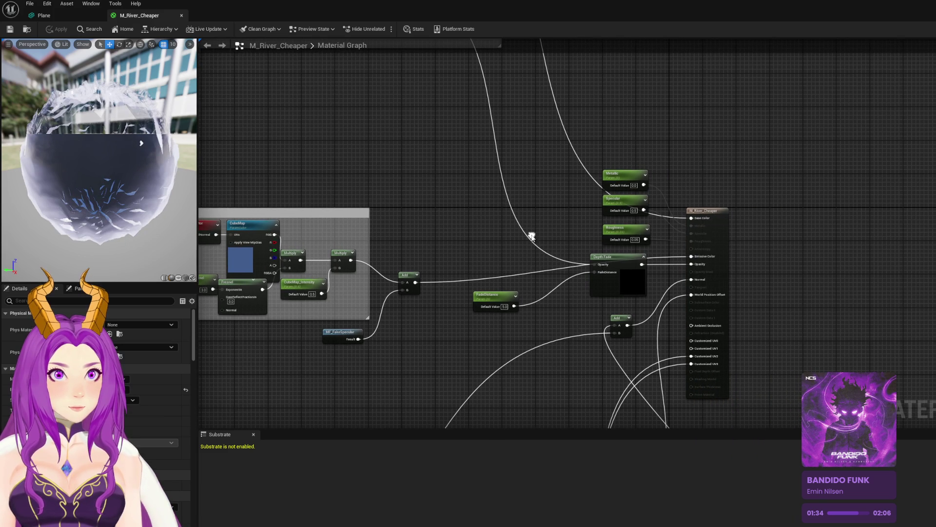
pyautogui.moveTo(439, 13)
pyautogui.mouseDown()
pyautogui.moveTo(727, 245)
pyautogui.moveTo(578, 137)
pyautogui.mouseUp()
pyautogui.doubleClick(578, 139)
pyautogui.scroll(1, 698, 192)
pyautogui.scroll(1, 636, 204)
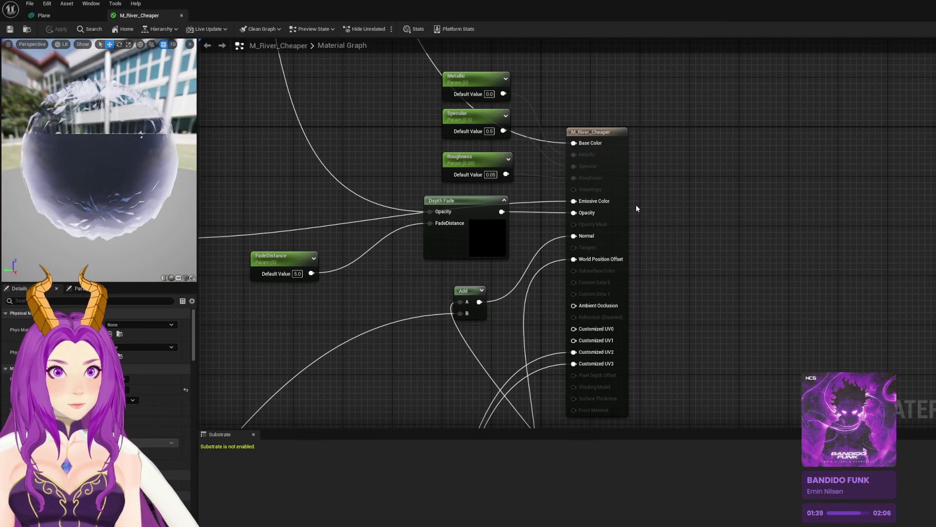
pyautogui.scroll(-2, 636, 204)
pyautogui.moveTo(495, 346); pyautogui.dragTo(631, 112)
pyautogui.moveTo(482, 170); pyautogui.dragTo(606, 175)
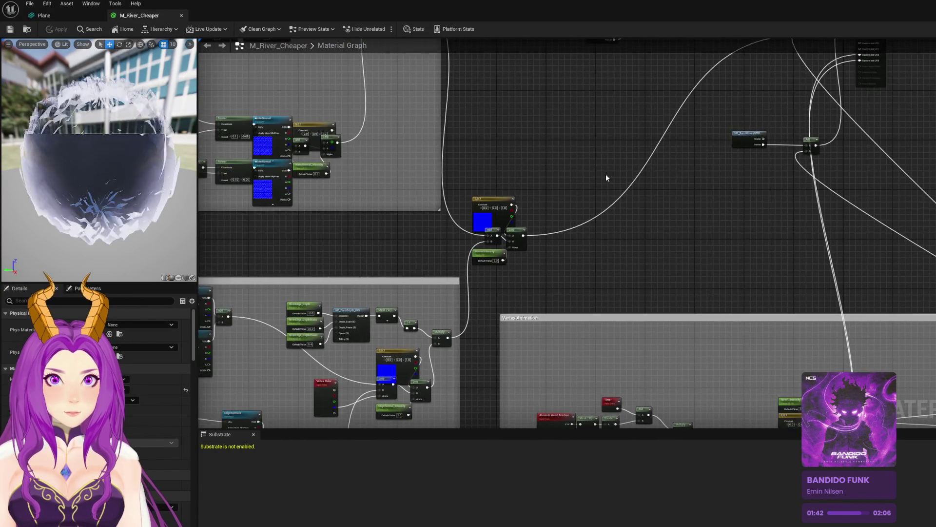
pyautogui.scroll(2, 606, 175)
pyautogui.moveTo(541, 297); pyautogui.dragTo(670, 180)
pyautogui.scroll(-6, 572, 187)
pyautogui.scroll(3, 613, 207)
pyautogui.moveTo(637, 195)
pyautogui.mouseDown()
pyautogui.moveTo(650, 186)
pyautogui.moveTo(656, 200)
pyautogui.moveTo(585, 308)
pyautogui.mouseUp()
pyautogui.scroll(5, 581, 229)
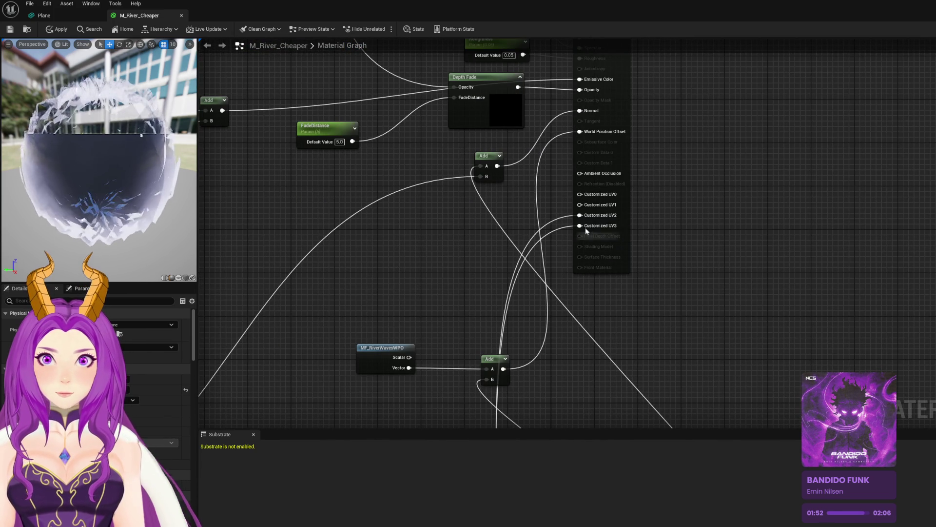
pyautogui.keyDown('alt'); pyautogui.click(562, 217); pyautogui.keyUp('alt')
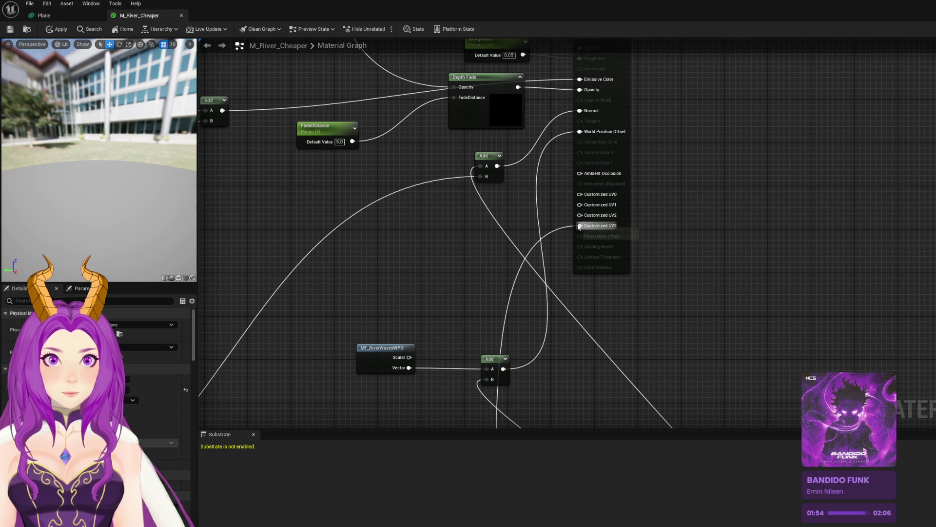
# Step: Disconnect the World Position Offset input, checking the preview sphere
pyautogui.scroll(-3, 551, 230)
pyautogui.moveTo(129, 206); pyautogui.dragTo(127, 273)
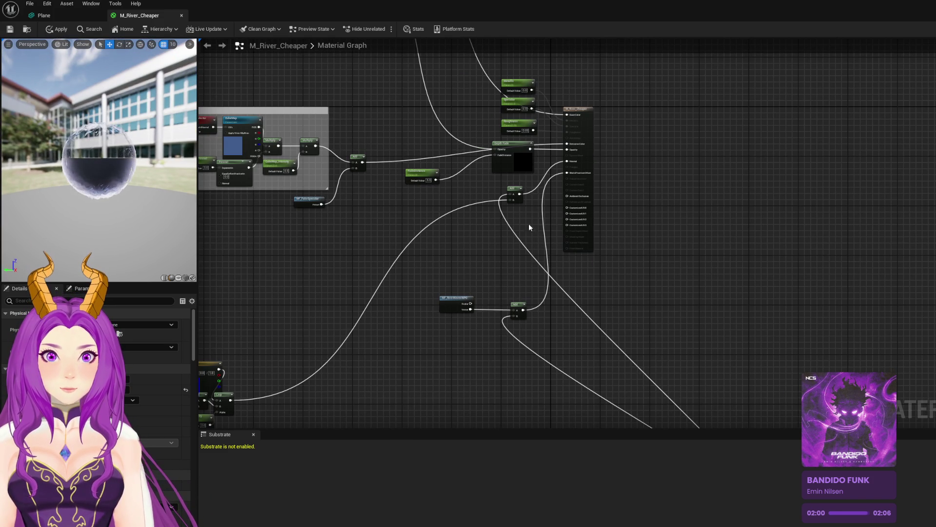
pyautogui.moveTo(144, 215); pyautogui.dragTo(183, 203)
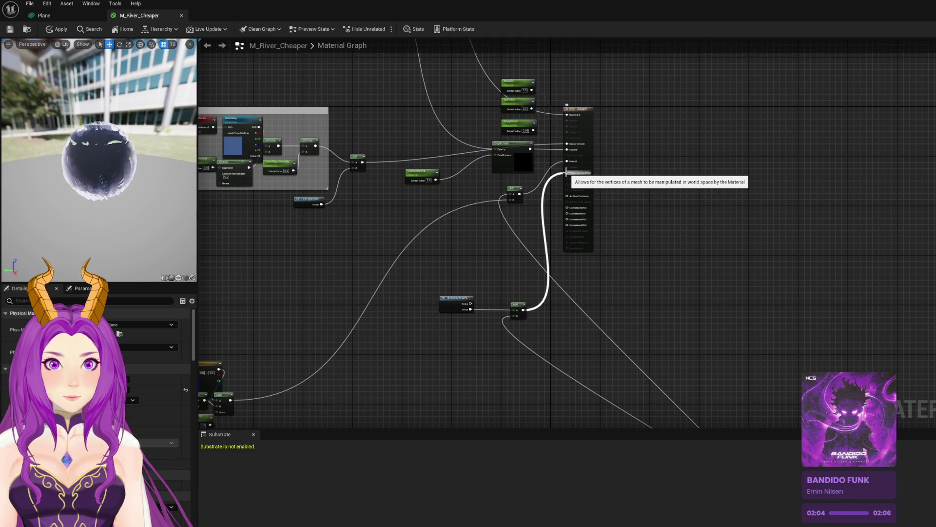
pyautogui.keyDown('alt'); pyautogui.click(567, 173); pyautogui.keyUp('alt')
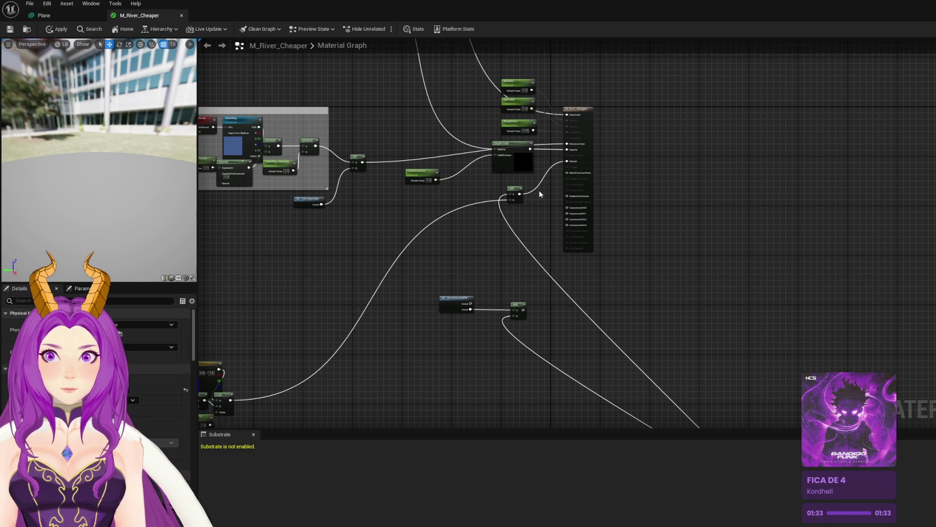
# Step: Apply the material changes, save M_River_Cheaper, and return to the level editor
pyautogui.moveTo(86, 168); pyautogui.dragTo(115, 159)
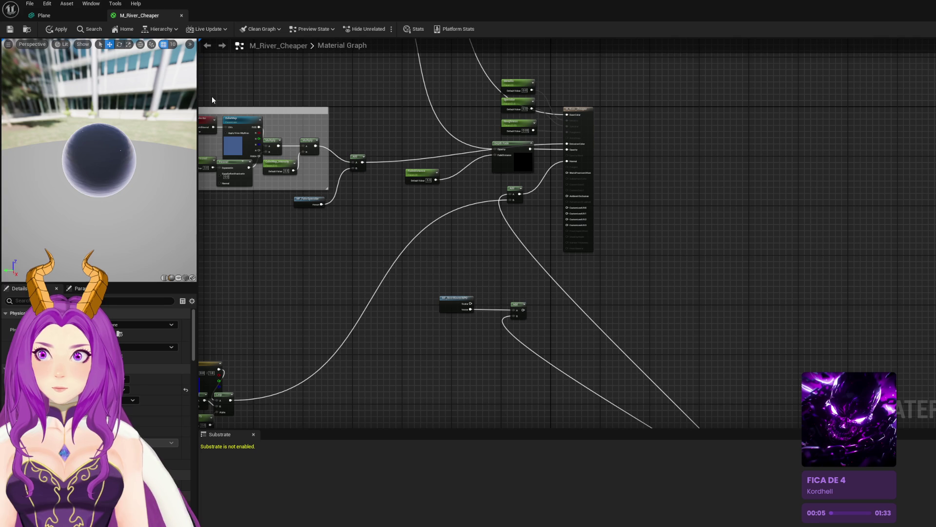
pyautogui.click(49, 30)
pyautogui.hotkey('ctrl', 's')
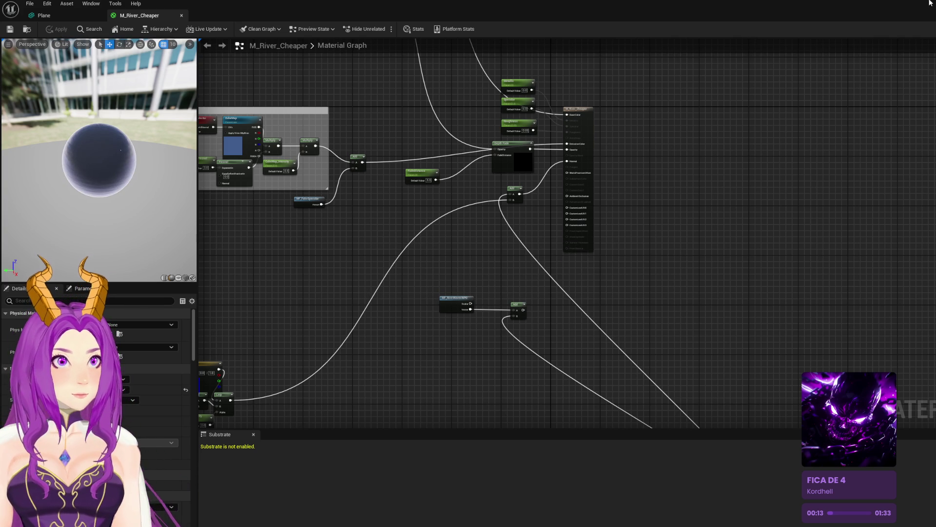
pyautogui.hotkey('alt', 'Tab')
# Step: Frame CubeGridToolOutput2, fly along the water and banks, and save Gray_Zone_Delta4
pyautogui.press('f')
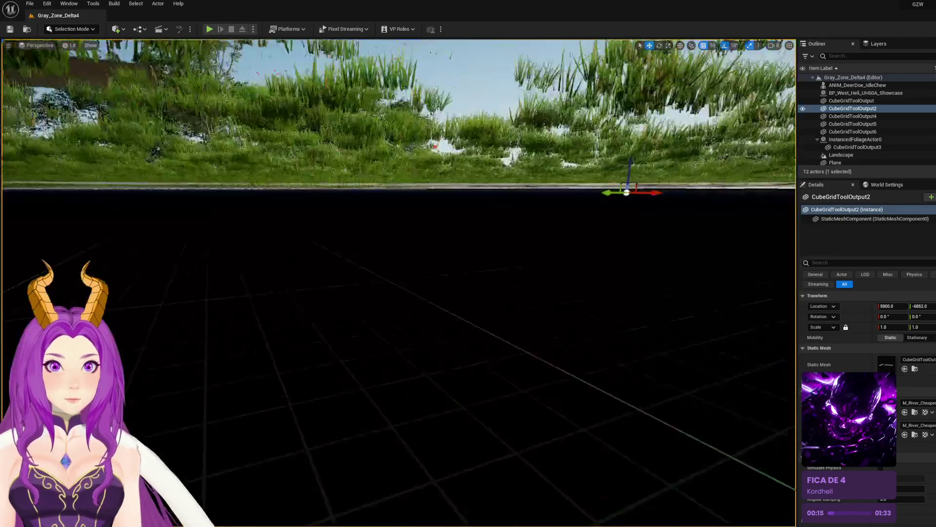
pyautogui.press('w')
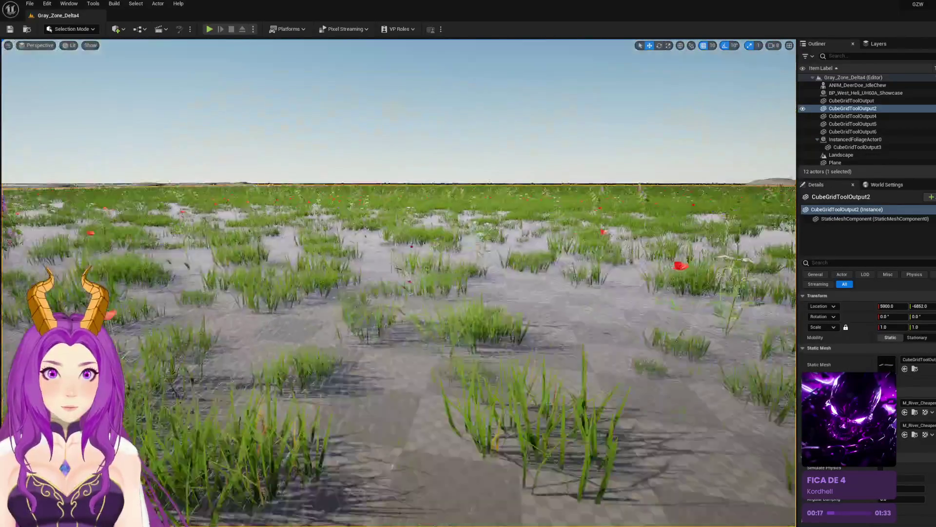
pyautogui.press('s')
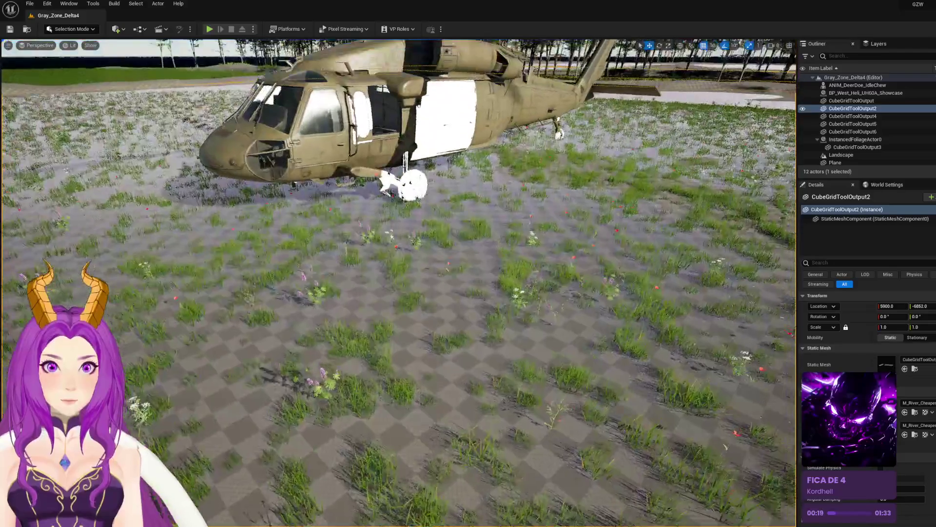
pyautogui.press('s')
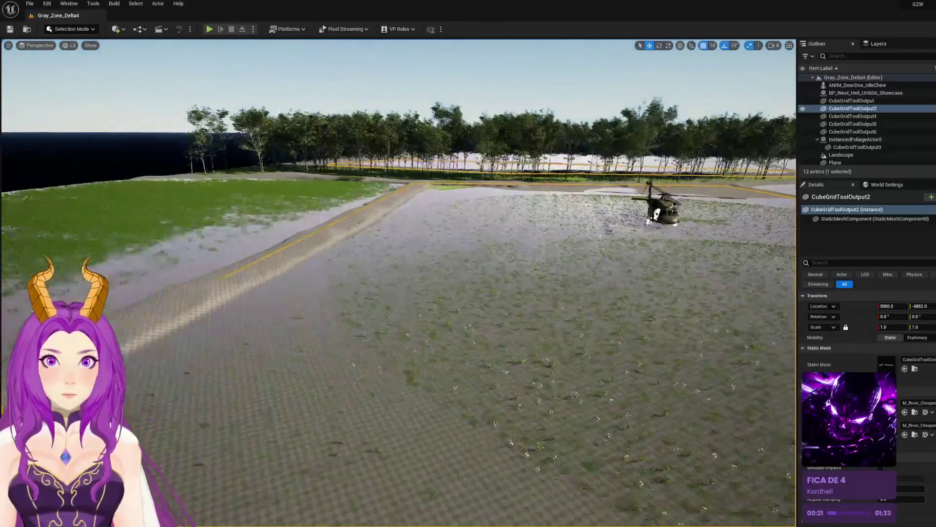
pyautogui.press('a')
pyautogui.hotkey('ctrl', 's')
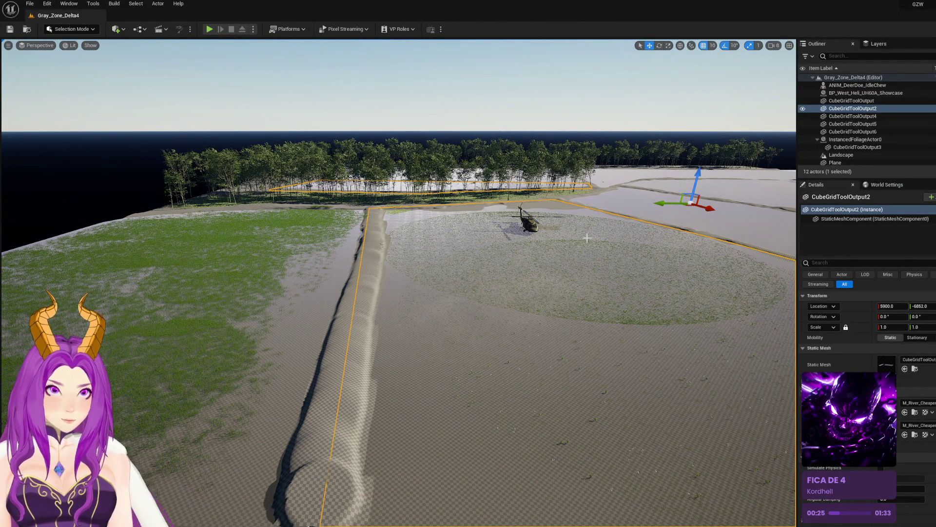
# Step: Fly toward the trees and helicopter, select the Landscape actor, and open the modes list
pyautogui.press('w')
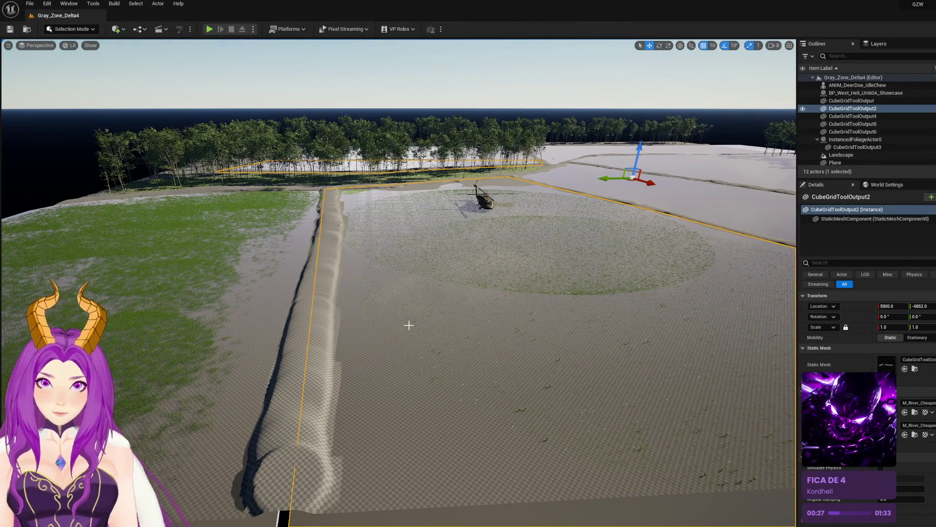
pyautogui.moveTo(395, 333)
pyautogui.mouseDown()
pyautogui.moveTo(397, 303)
pyautogui.moveTo(429, 288)
pyautogui.moveTo(425, 303)
pyautogui.moveTo(381, 321)
pyautogui.mouseUp()
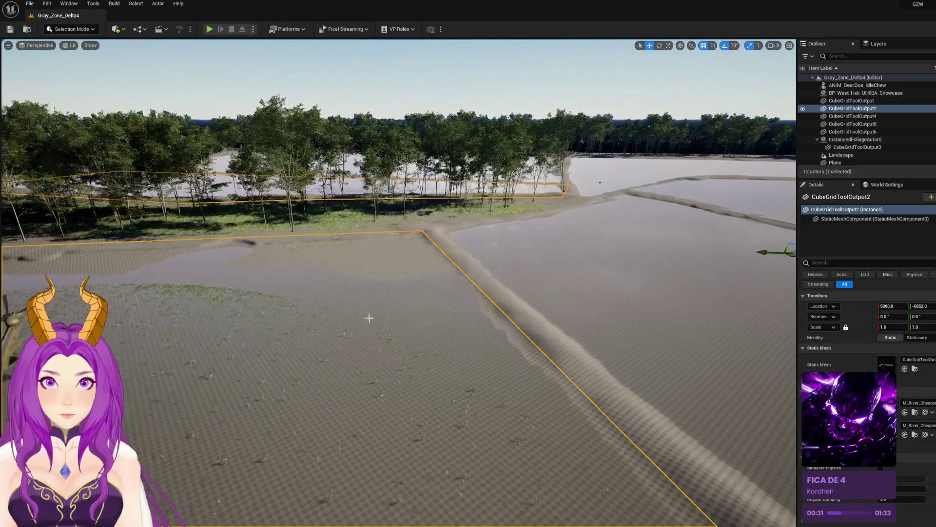
pyautogui.click(386, 261)
pyautogui.moveTo(387, 261)
pyautogui.mouseDown()
pyautogui.moveTo(297, 273)
pyautogui.moveTo(298, 254)
pyautogui.moveTo(268, 252)
pyautogui.mouseUp()
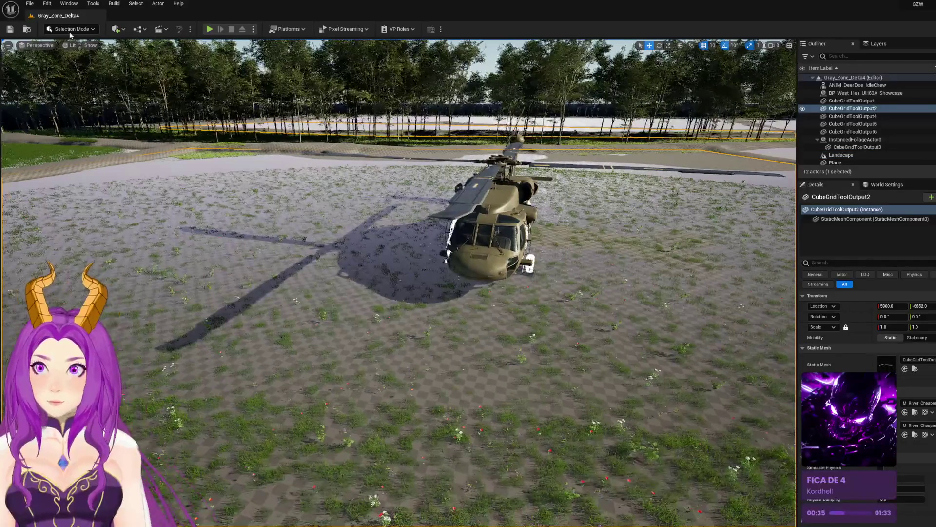
pyautogui.click(71, 29)
# Step: Switch from Landscape to Foliage mode and view the helicopter from above
pyautogui.click(81, 50)
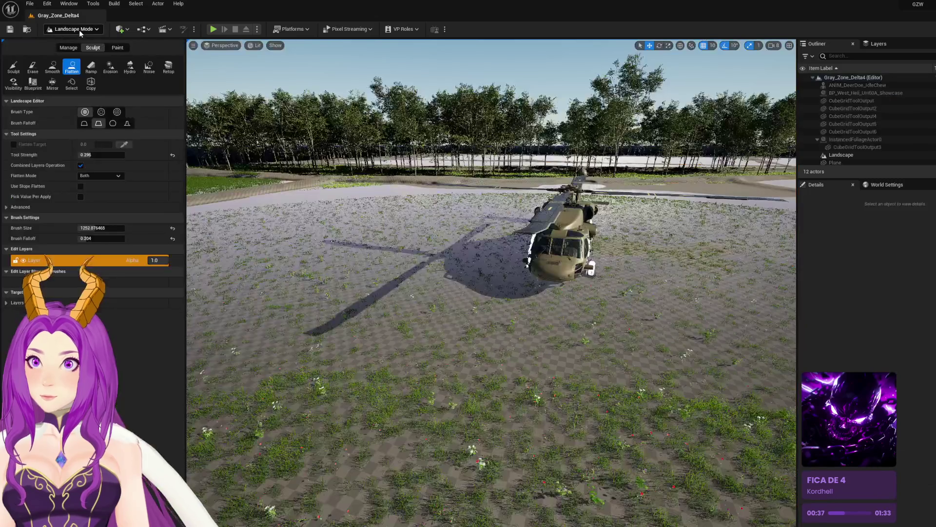
pyautogui.click(73, 29)
pyautogui.click(81, 58)
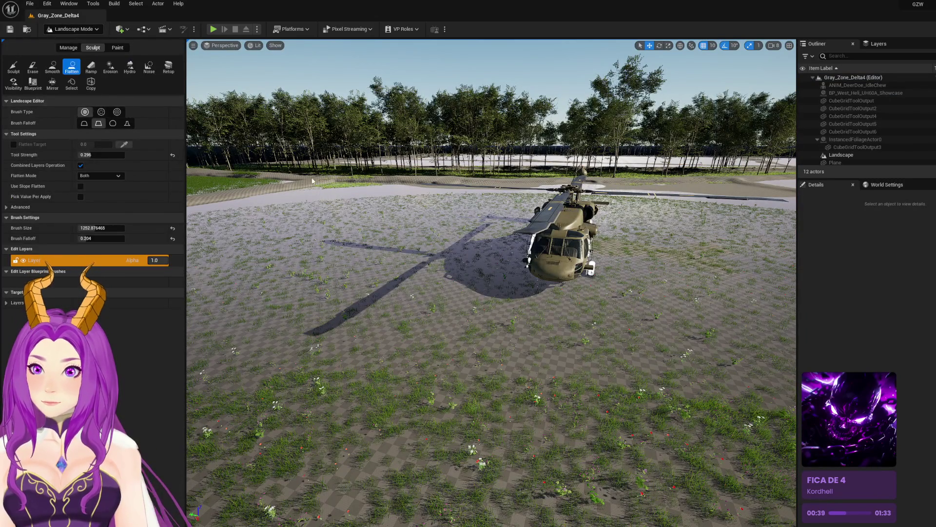
pyautogui.moveTo(351, 180); pyautogui.dragTo(332, 229)
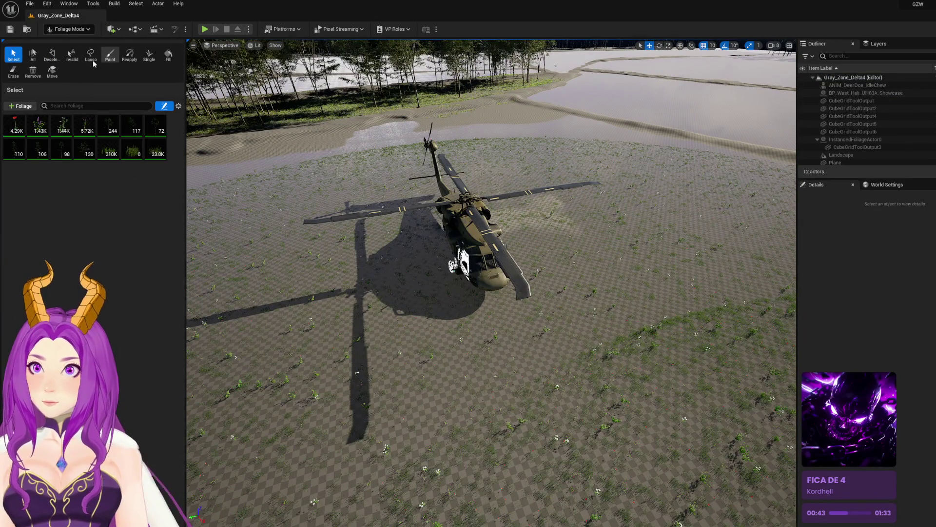
# Step: Erase foliage around the helicopter, shrinking the erase brush to about 1521, then 716
pyautogui.click(75, 30)
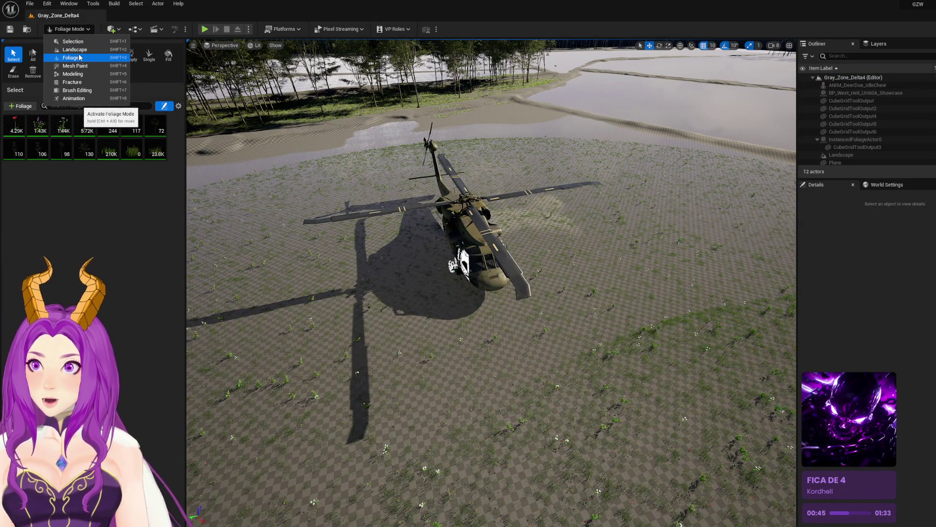
pyautogui.click(80, 58)
pyautogui.click(14, 71)
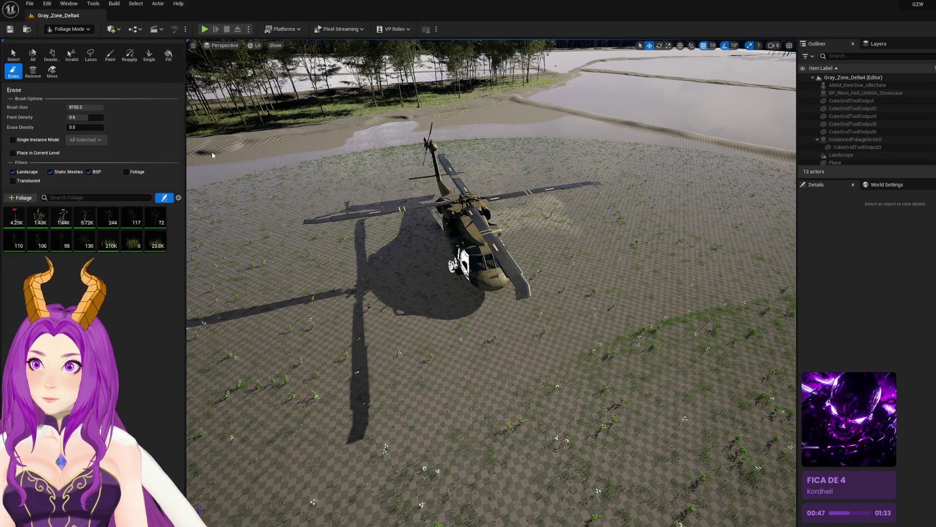
pyautogui.moveTo(86, 107); pyautogui.dragTo(66, 107)
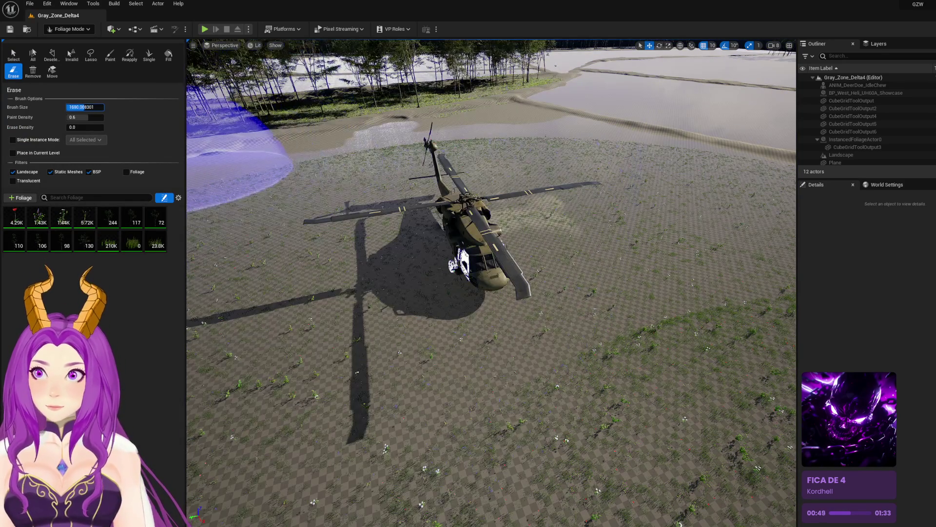
pyautogui.click(459, 244)
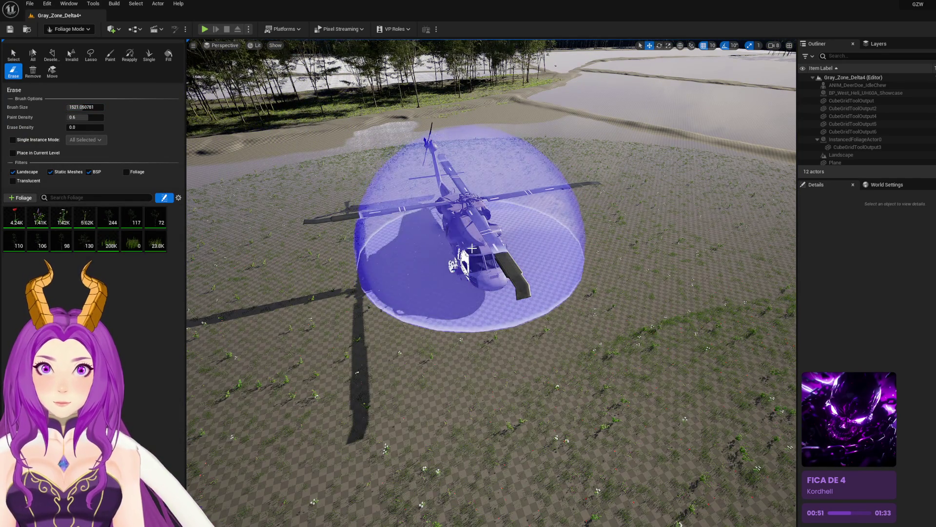
pyautogui.moveTo(82, 107); pyautogui.dragTo(69, 107)
pyautogui.click(347, 229)
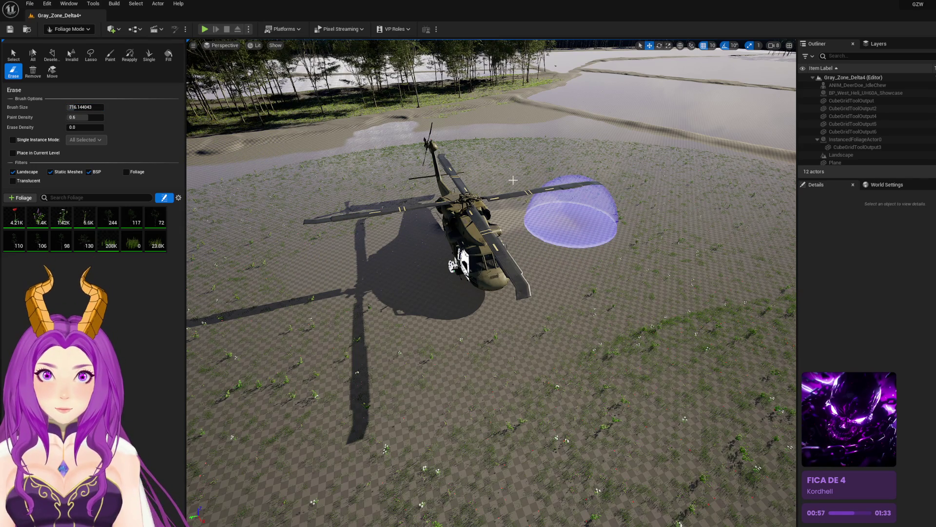
pyautogui.click(571, 222)
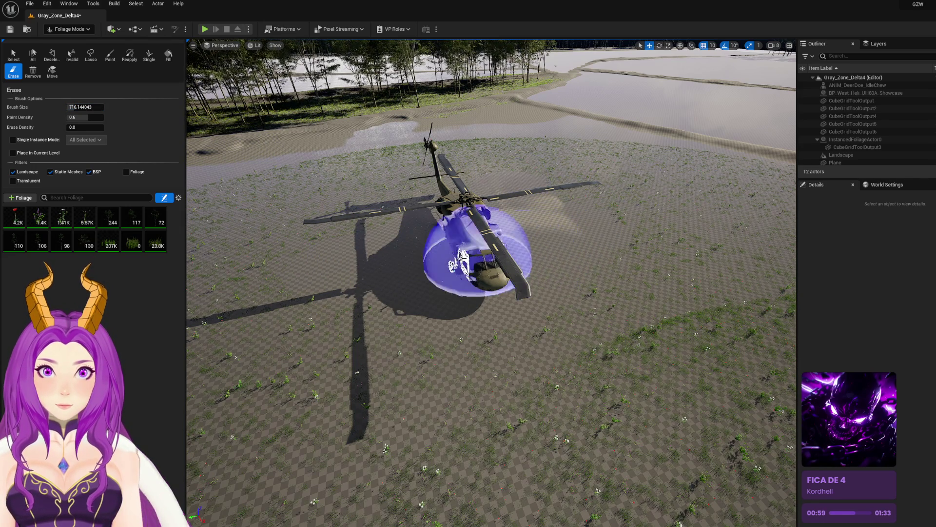
# Step: Enter Landscape mode and pick the Sculpt tool at brush size 1252
pyautogui.scroll(5, 459, 257)
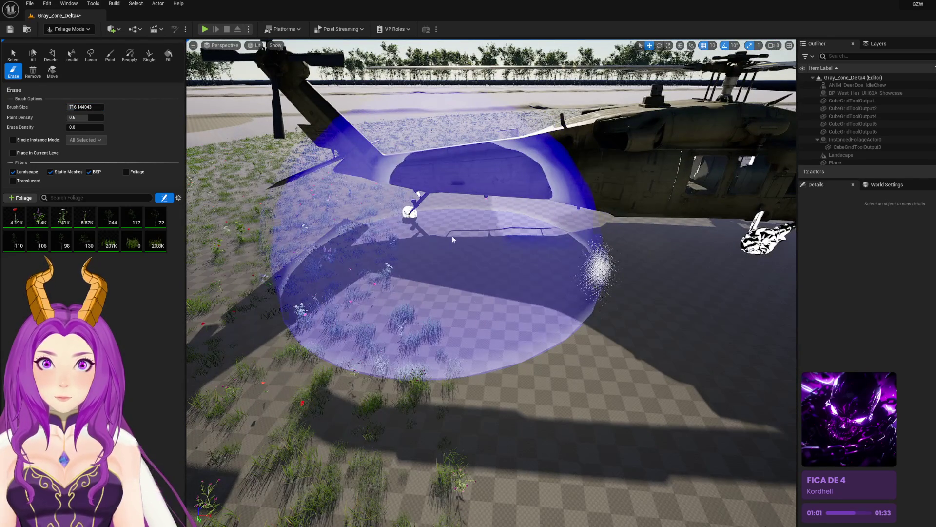
pyautogui.scroll(-3, 459, 254)
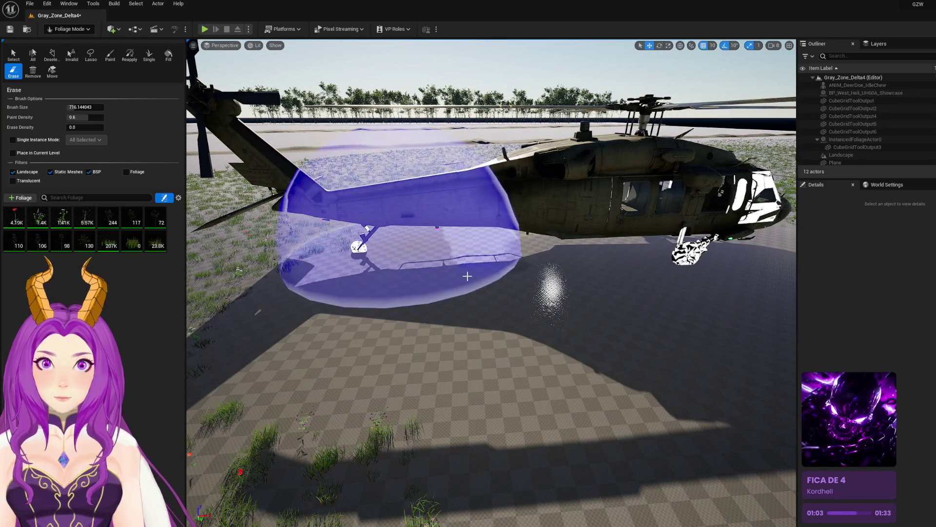
pyautogui.scroll(-5, 416, 276)
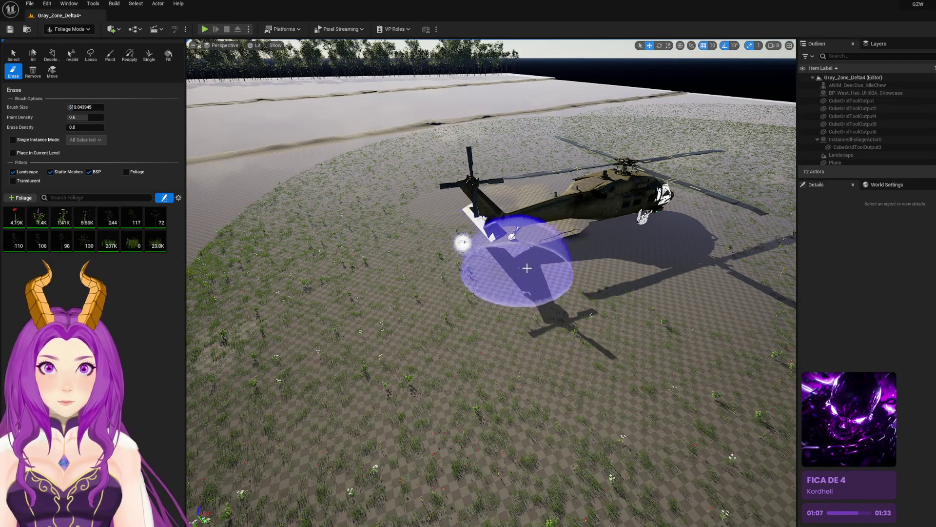
pyautogui.scroll(-3, 522, 272)
pyautogui.scroll(3, 399, 280)
pyautogui.scroll(-4, 389, 305)
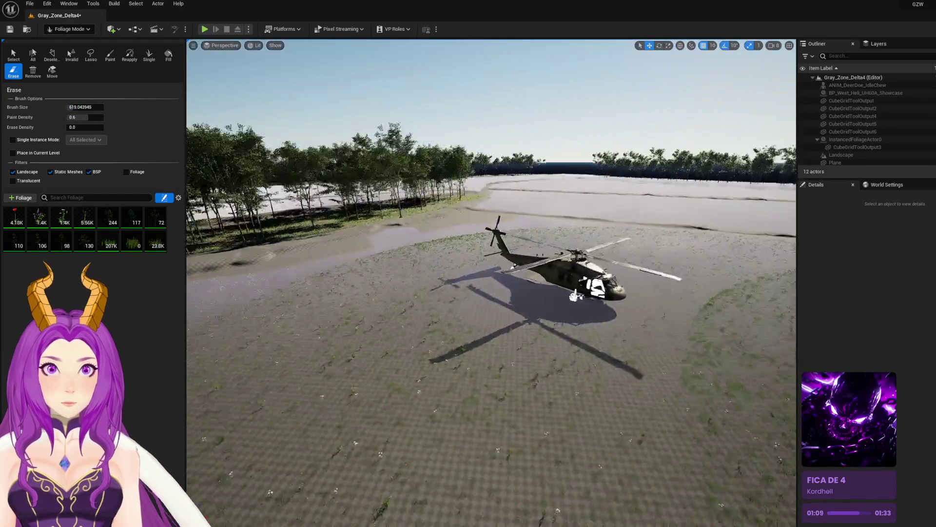
pyautogui.scroll(3, 596, 292)
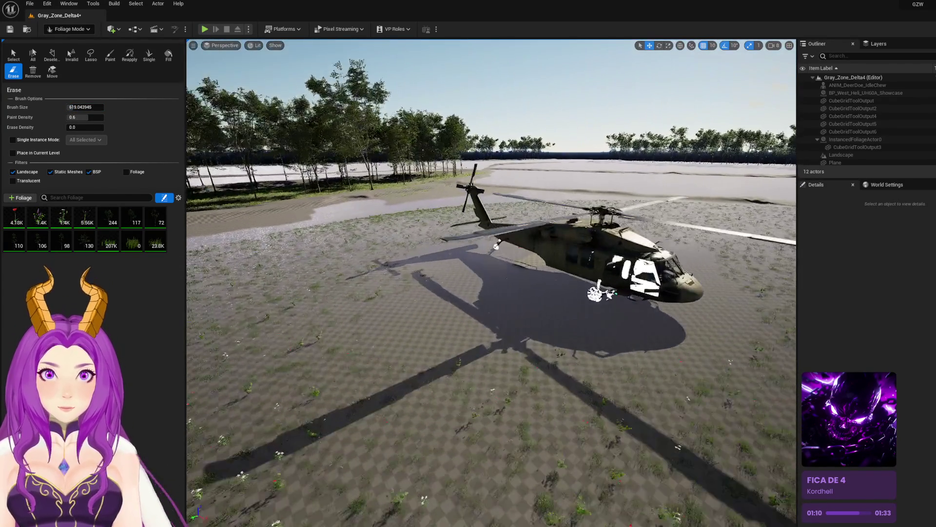
pyautogui.scroll(-2, 488, 273)
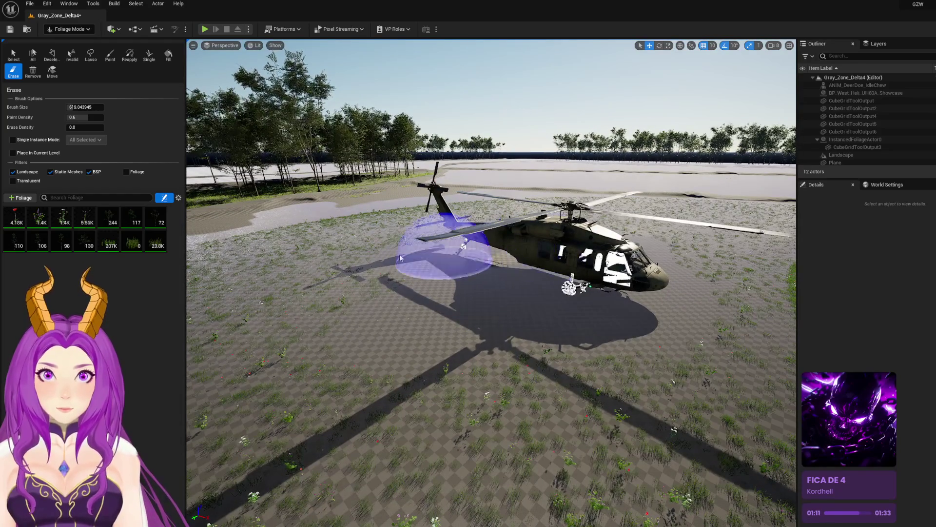
pyautogui.click(75, 29)
pyautogui.click(68, 45)
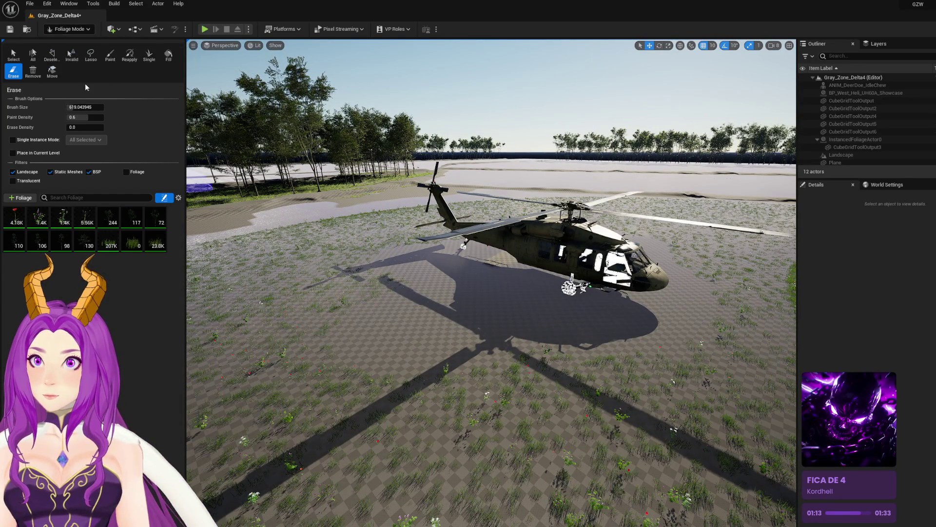
pyautogui.click(13, 67)
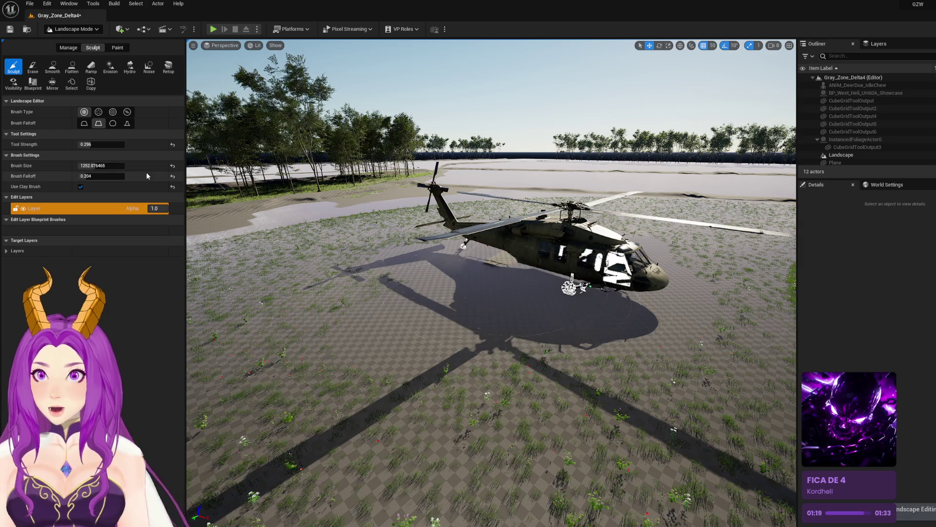
# Step: Set the sculpt strength to 0.032 and orbit to a low rear-side view of the helicopter
pyautogui.click(491, 291)
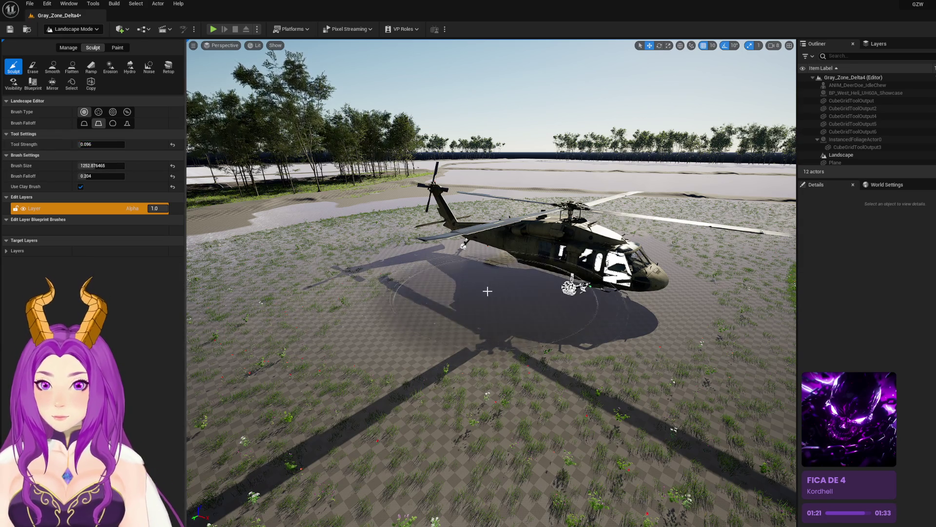
pyautogui.click(80, 143)
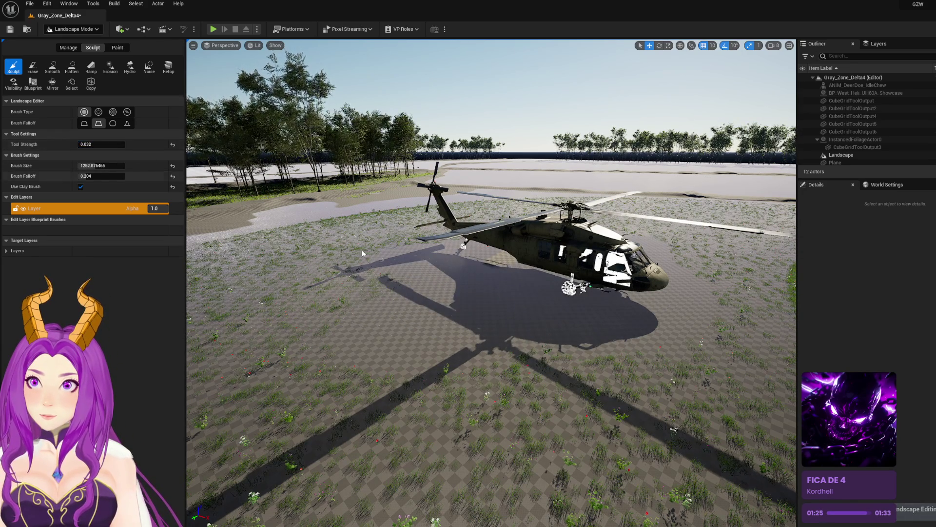
pyautogui.moveTo(502, 278)
pyautogui.mouseDown()
pyautogui.moveTo(400, 281)
pyautogui.moveTo(506, 309)
pyautogui.mouseUp()
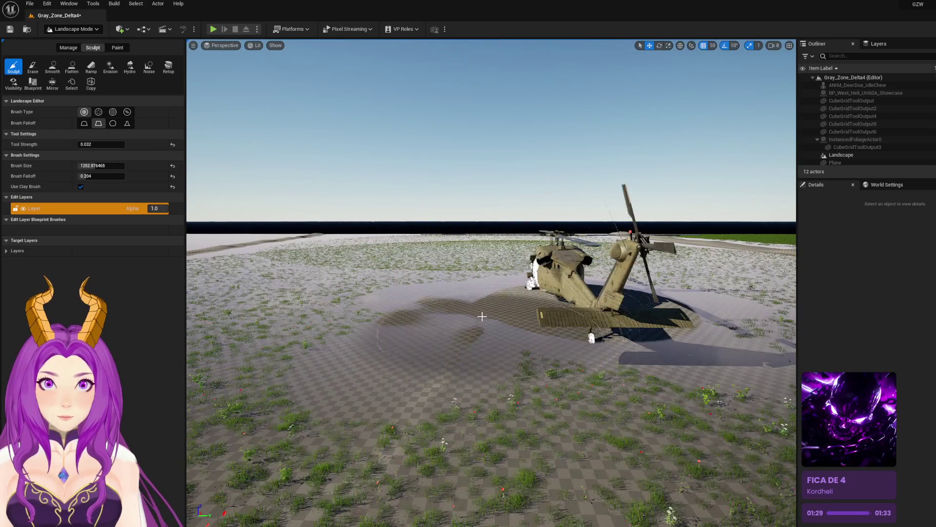
pyautogui.moveTo(383, 352)
pyautogui.mouseDown()
pyautogui.moveTo(527, 335)
pyautogui.moveTo(516, 274)
pyautogui.mouseUp()
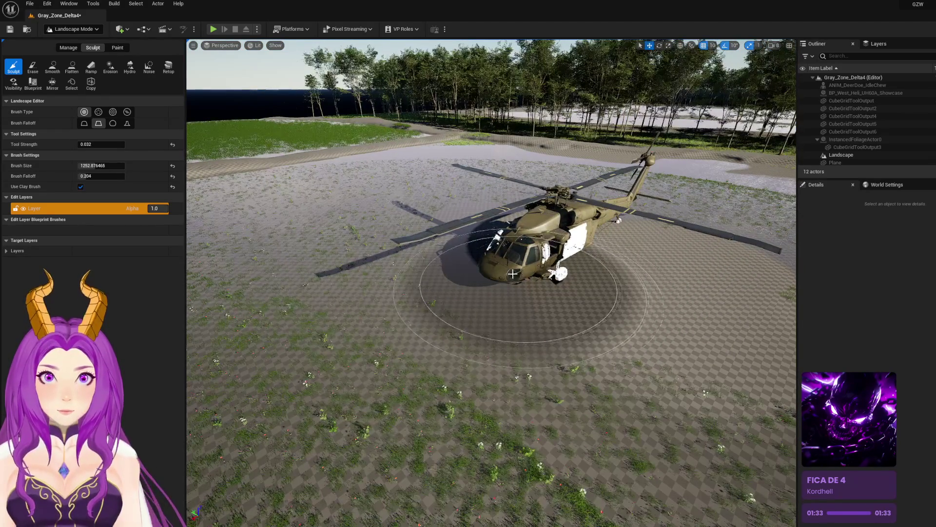
pyautogui.moveTo(594, 272)
pyautogui.mouseDown()
pyautogui.moveTo(400, 319)
pyautogui.moveTo(444, 317)
pyautogui.moveTo(441, 335)
pyautogui.moveTo(380, 330)
pyautogui.mouseUp()
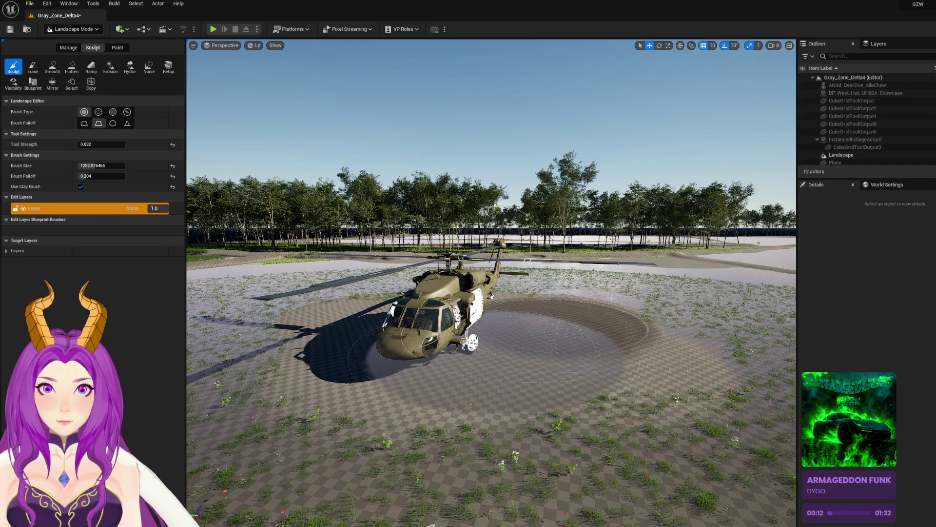
# Step: Reframe above the helicopter and switch to the Noise tool with brush about 463
pyautogui.scroll(10, 590, 305)
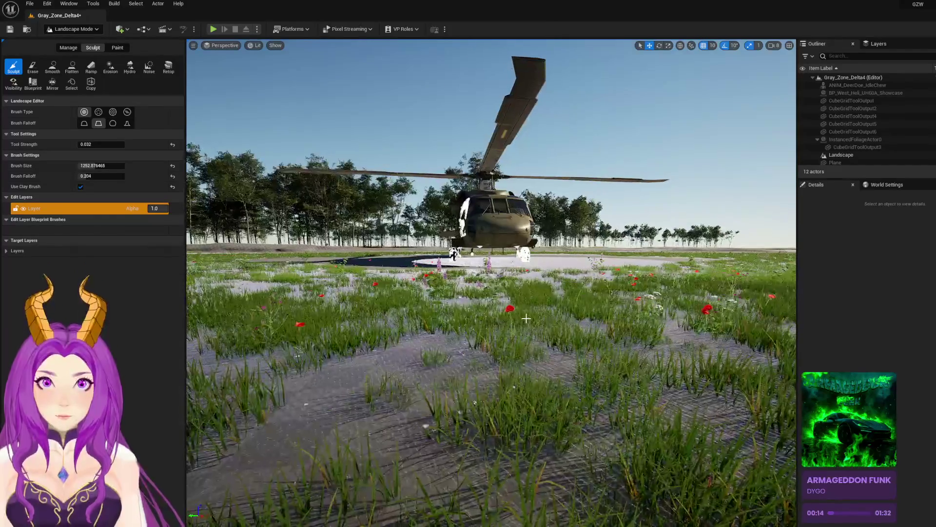
pyautogui.scroll(-10, 535, 294)
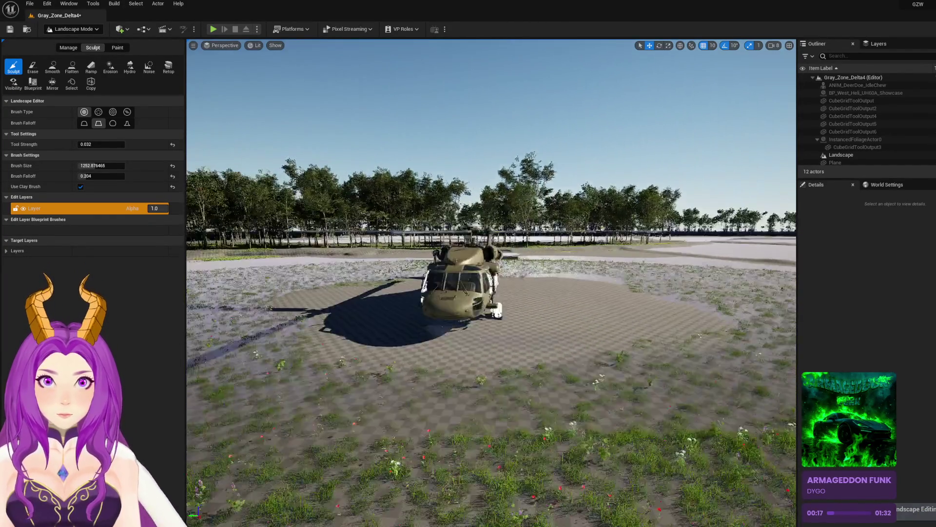
pyautogui.moveTo(487, 293); pyautogui.dragTo(566, 293)
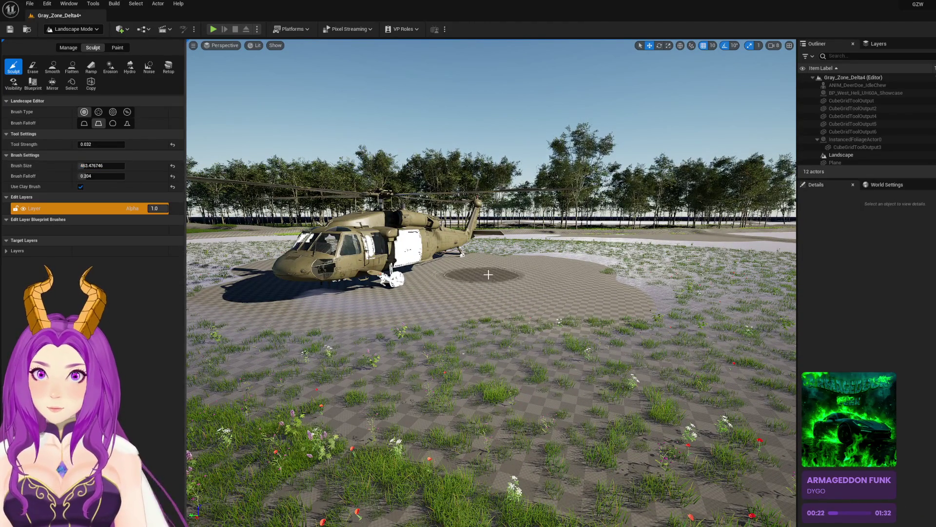
pyautogui.moveTo(500, 273); pyautogui.dragTo(500, 312)
pyautogui.click(144, 71)
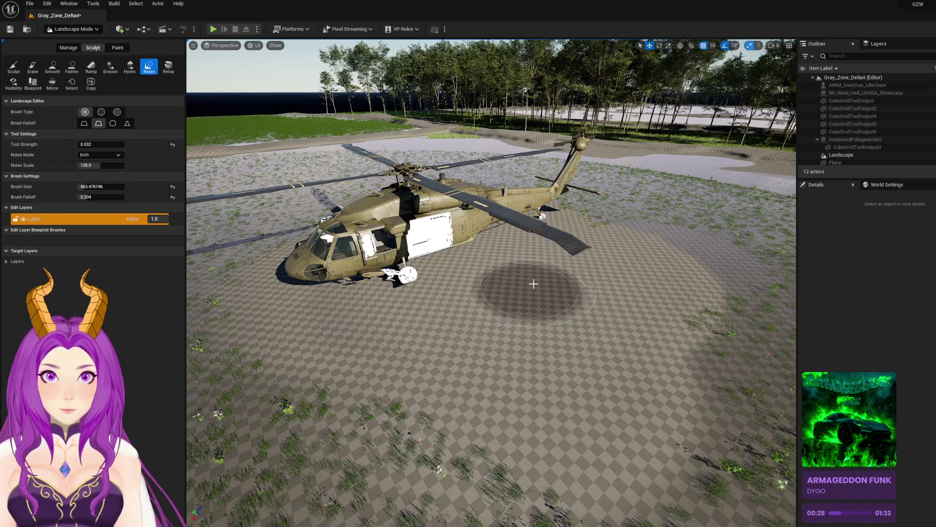
# Step: Select the Landscape actor and move to a close front view of the helicopter
pyautogui.moveTo(536, 290)
pyautogui.mouseDown()
pyautogui.moveTo(529, 263)
pyautogui.moveTo(491, 311)
pyautogui.mouseUp()
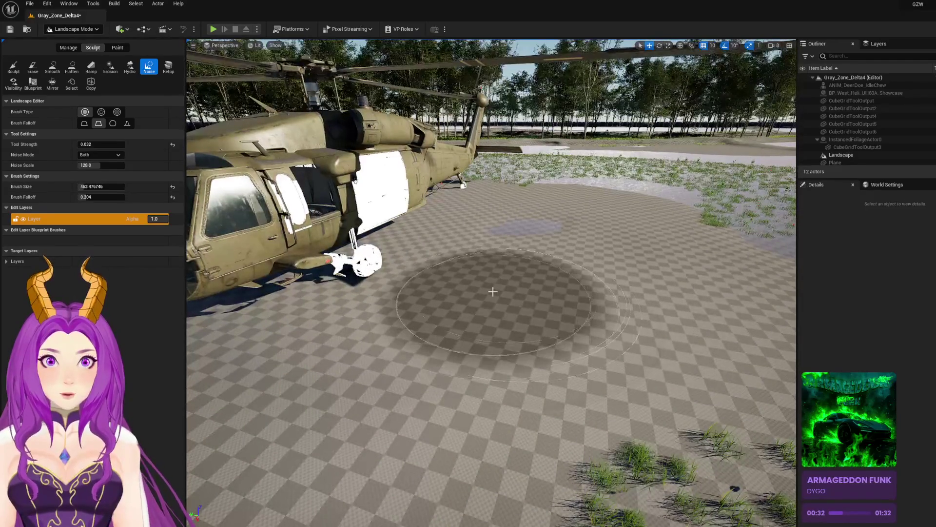
pyautogui.click(496, 304)
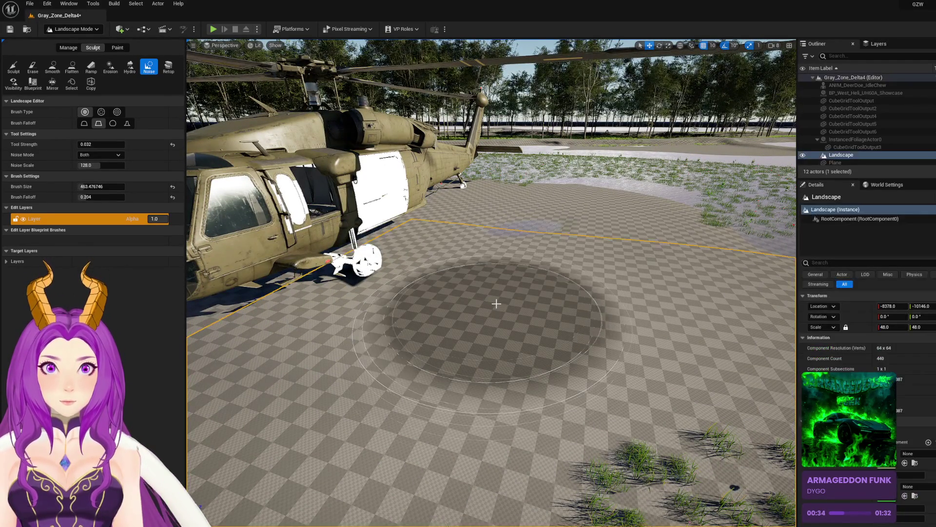
pyautogui.moveTo(493, 304)
pyautogui.mouseDown()
pyautogui.moveTo(600, 278)
pyautogui.moveTo(598, 315)
pyautogui.mouseUp()
pyautogui.scroll(-8, 599, 314)
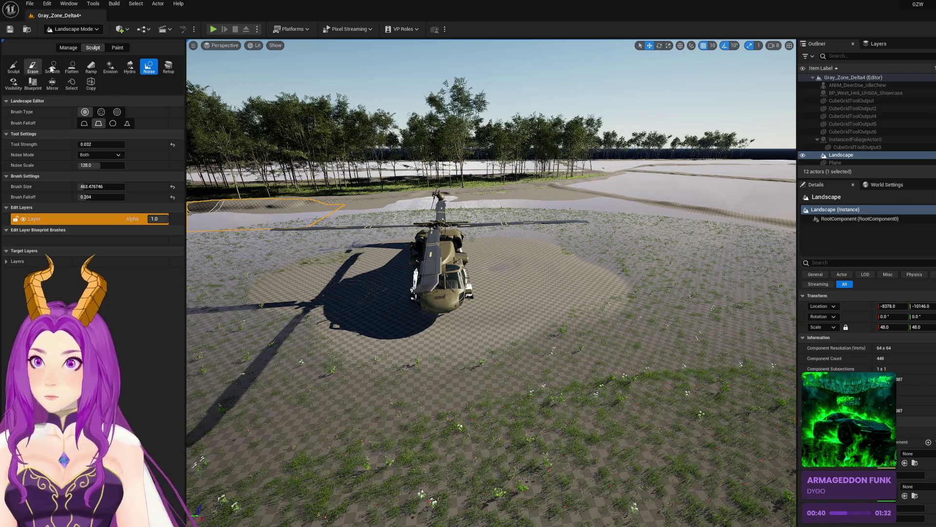
# Step: Set tool strength to 0.104 near the helicopter's shadow and return to the Sculpt tool
pyautogui.moveTo(289, 211); pyautogui.dragTo(385, 269)
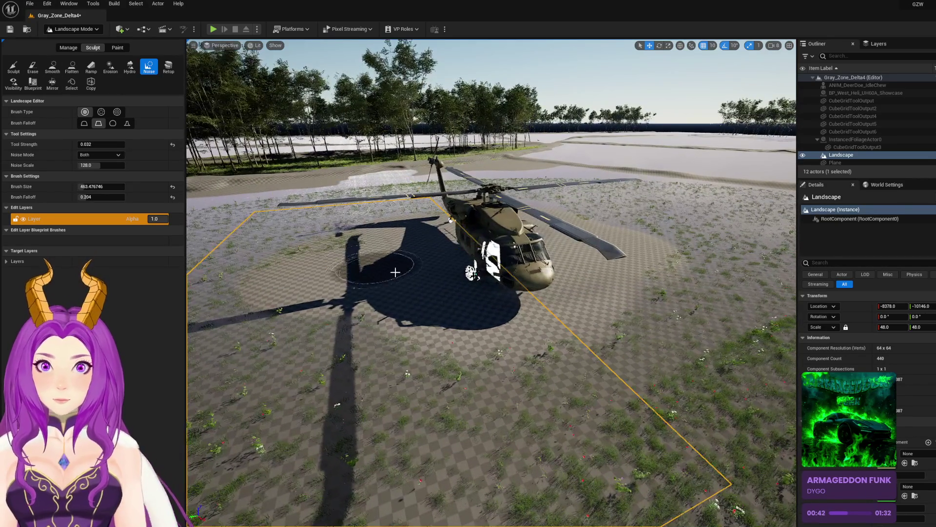
pyautogui.moveTo(305, 223); pyautogui.dragTo(367, 240)
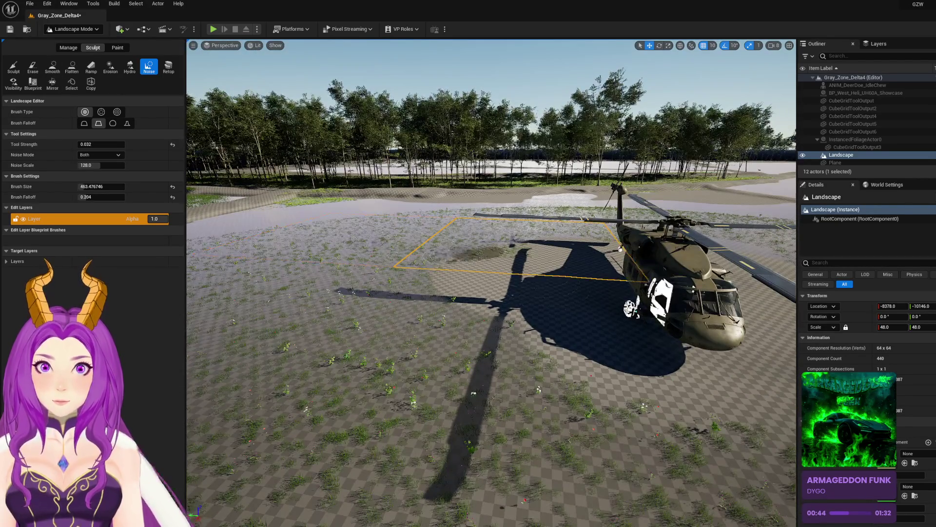
pyautogui.scroll(5, 478, 226)
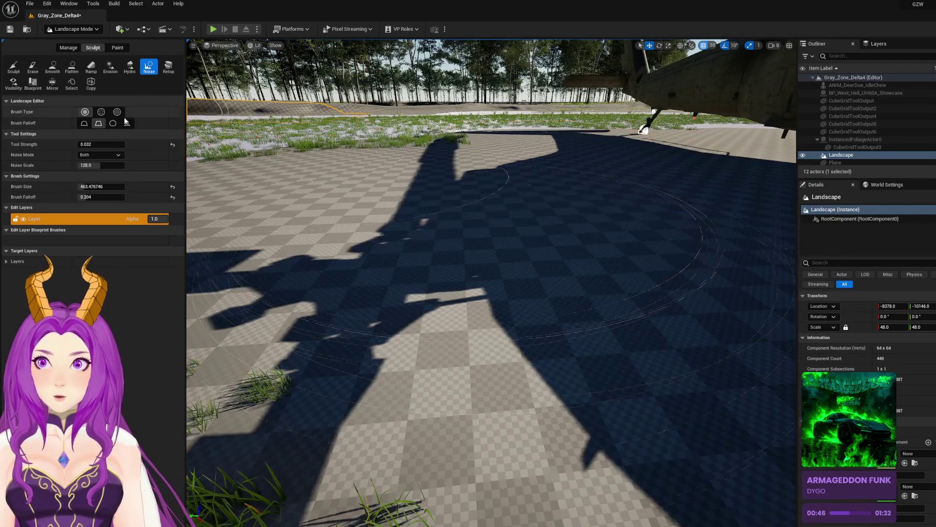
pyautogui.write('0.104')
pyautogui.press('Return')
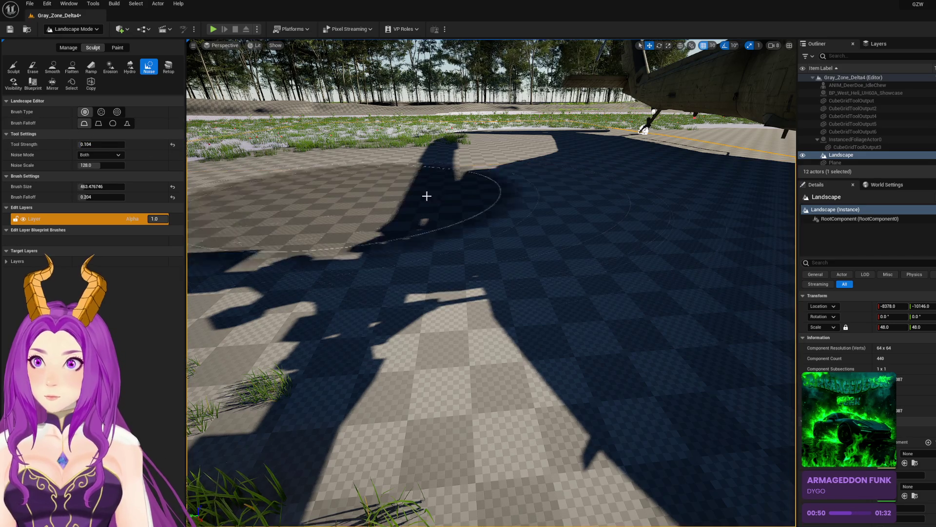
pyautogui.click(13, 65)
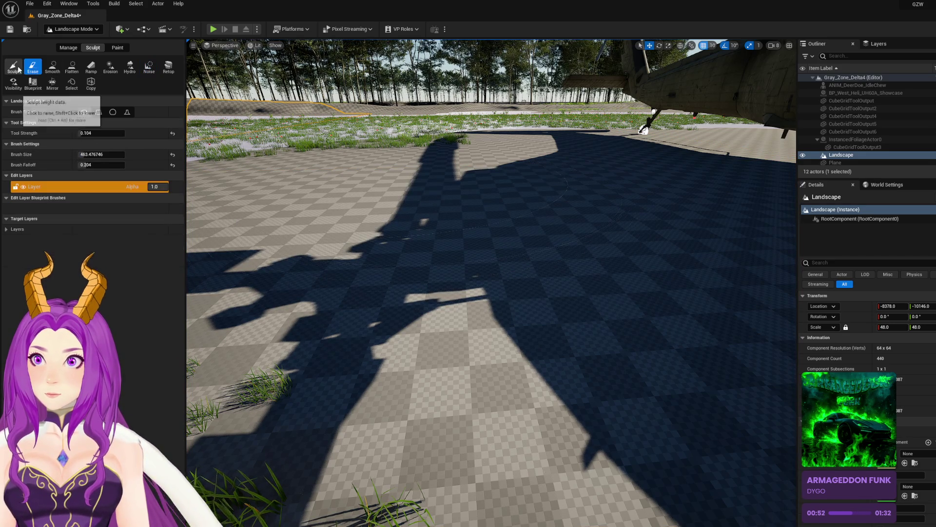
# Step: Raise a circular bump in the ground under the helicopter's shadow
pyautogui.moveTo(455, 188)
pyautogui.mouseDown()
pyautogui.moveTo(476, 202)
pyautogui.moveTo(457, 225)
pyautogui.mouseUp()
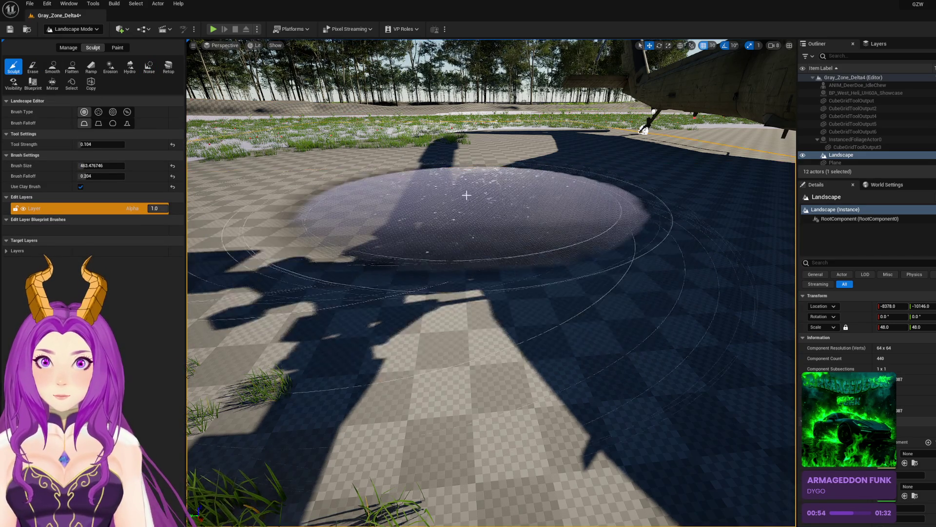
pyautogui.scroll(-5, 457, 224)
pyautogui.moveTo(482, 182)
pyautogui.mouseDown()
pyautogui.moveTo(521, 196)
pyautogui.moveTo(464, 187)
pyautogui.moveTo(481, 185)
pyautogui.mouseUp()
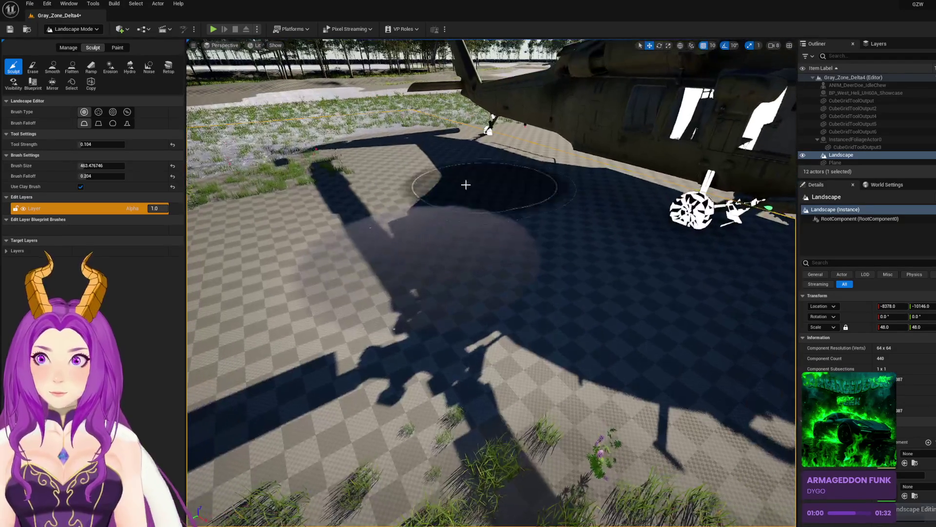
# Step: Shrink the brush to about 272 and keep building the mound, undoing the last stroke
pyautogui.moveTo(82, 165); pyautogui.dragTo(63, 165)
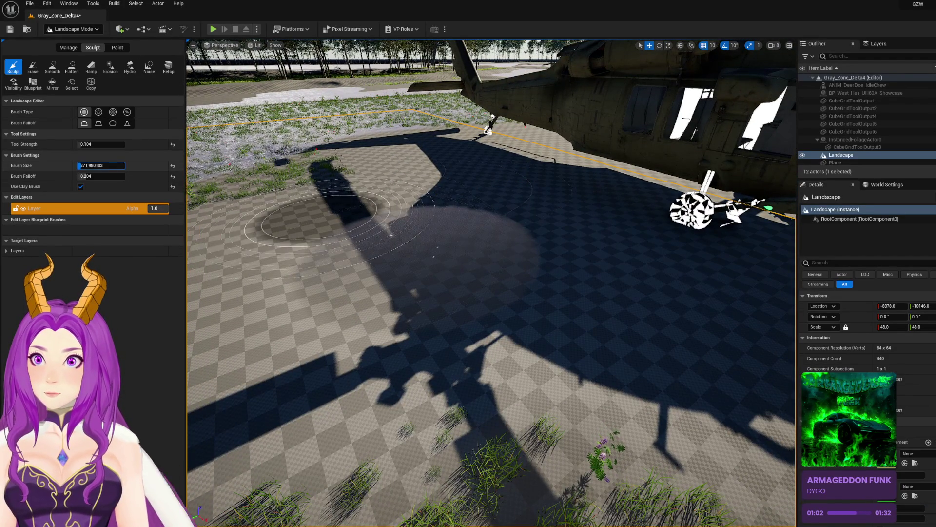
pyautogui.moveTo(512, 261)
pyautogui.mouseDown()
pyautogui.moveTo(509, 287)
pyautogui.moveTo(556, 284)
pyautogui.moveTo(535, 276)
pyautogui.moveTo(386, 330)
pyautogui.mouseUp()
pyautogui.scroll(-5, 386, 330)
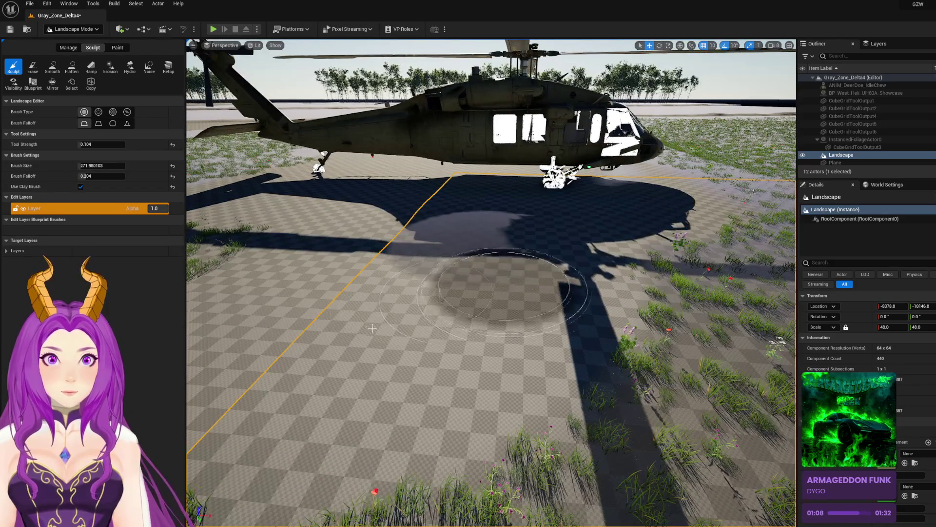
pyautogui.moveTo(398, 256); pyautogui.dragTo(411, 266)
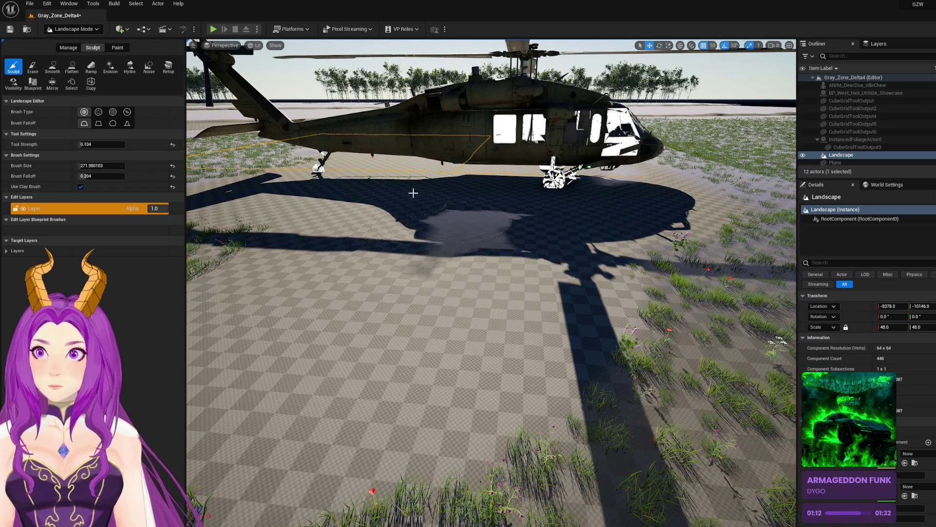
pyautogui.scroll(5, 385, 183)
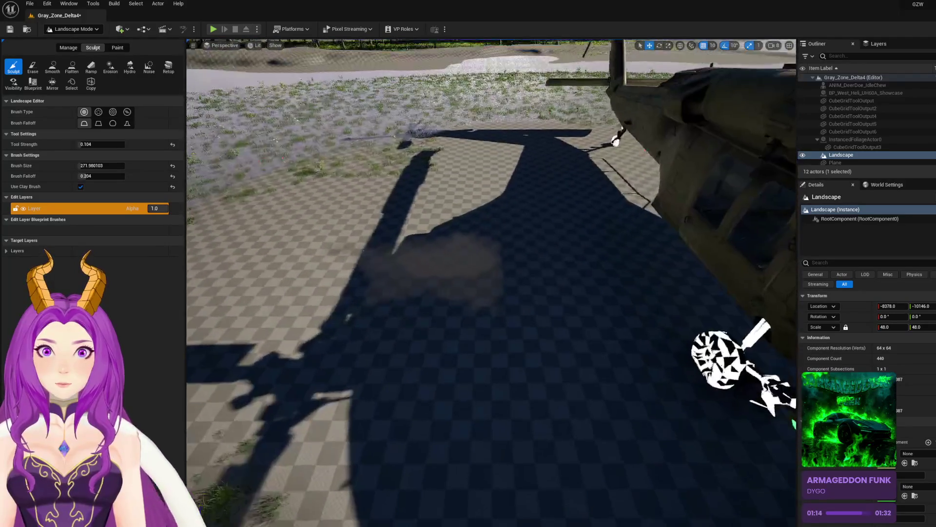
pyautogui.scroll(-3, 544, 236)
pyautogui.moveTo(543, 236)
pyautogui.mouseDown()
pyautogui.moveTo(550, 247)
pyautogui.moveTo(565, 217)
pyautogui.moveTo(558, 214)
pyautogui.mouseUp()
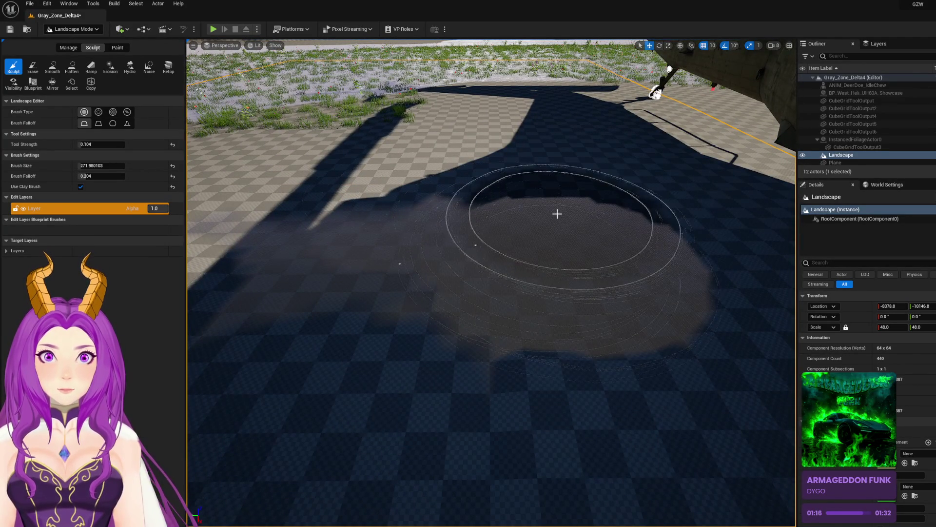
pyautogui.hotkey('ctrl', 'z')
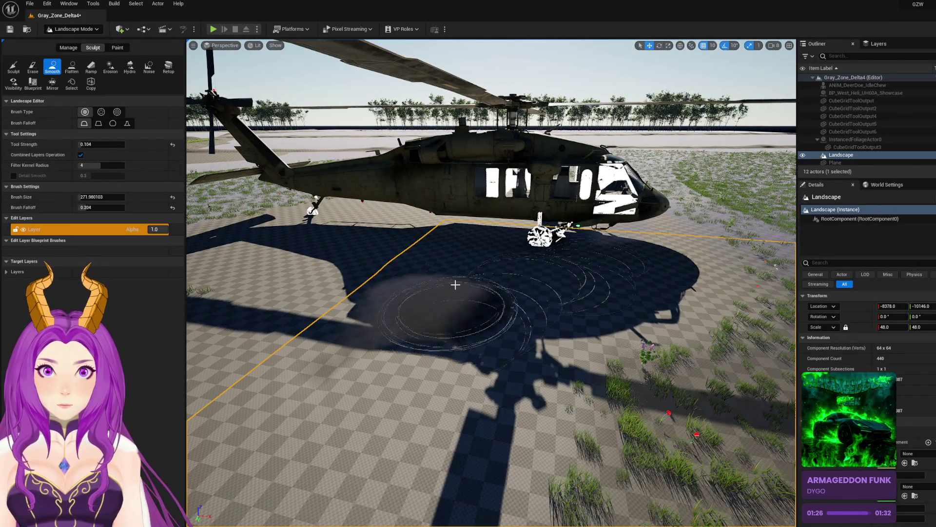
# Step: Add noise ripples near the helicopter, then smooth out the sculpted mound
pyautogui.click(149, 67)
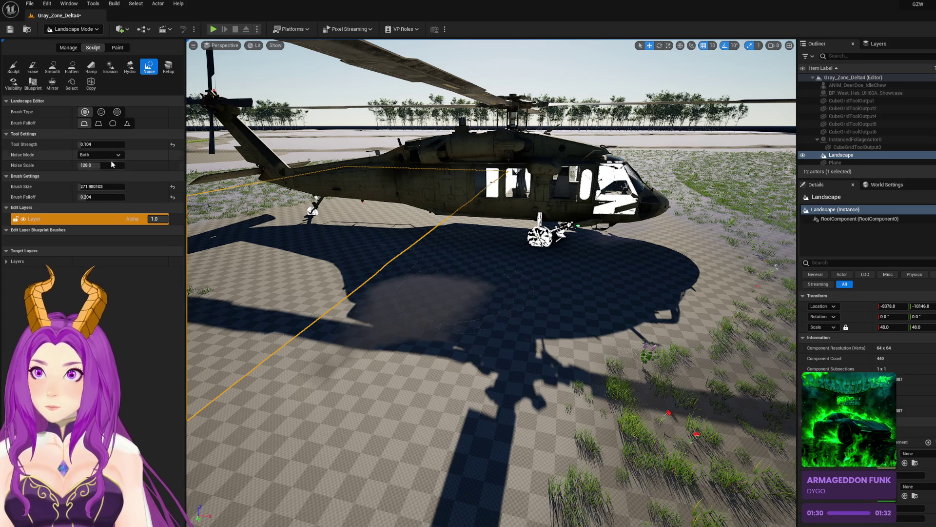
pyautogui.moveTo(460, 300)
pyautogui.mouseDown()
pyautogui.moveTo(523, 283)
pyautogui.moveTo(644, 286)
pyautogui.moveTo(652, 254)
pyautogui.moveTo(627, 268)
pyautogui.moveTo(672, 295)
pyautogui.moveTo(564, 317)
pyautogui.moveTo(640, 268)
pyautogui.mouseUp()
pyautogui.click(13, 67)
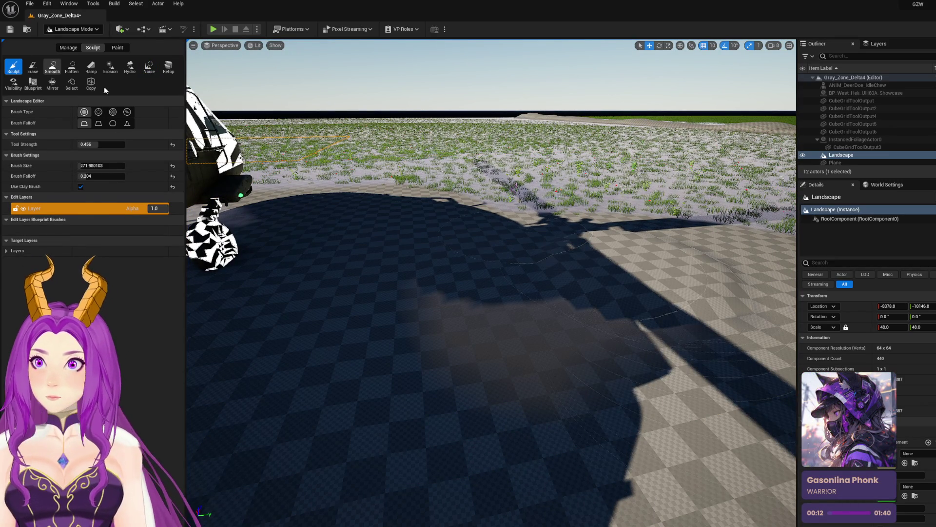
pyautogui.click(54, 68)
pyautogui.moveTo(567, 259)
pyautogui.mouseDown()
pyautogui.moveTo(579, 269)
pyautogui.moveTo(535, 245)
pyautogui.moveTo(622, 262)
pyautogui.moveTo(673, 251)
pyautogui.moveTo(612, 251)
pyautogui.mouseUp()
# Step: Save the level and switch the editor to Foliage mode
pyautogui.press('w')
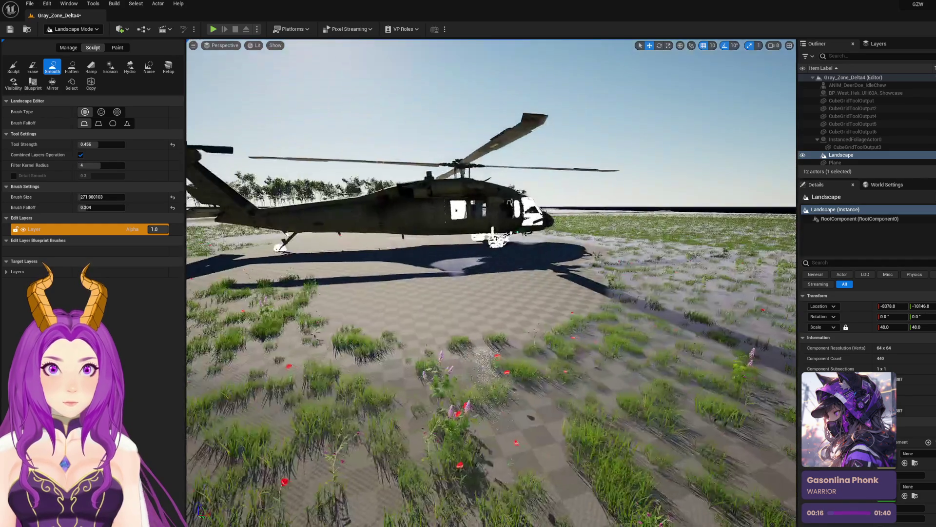
pyautogui.press('e')
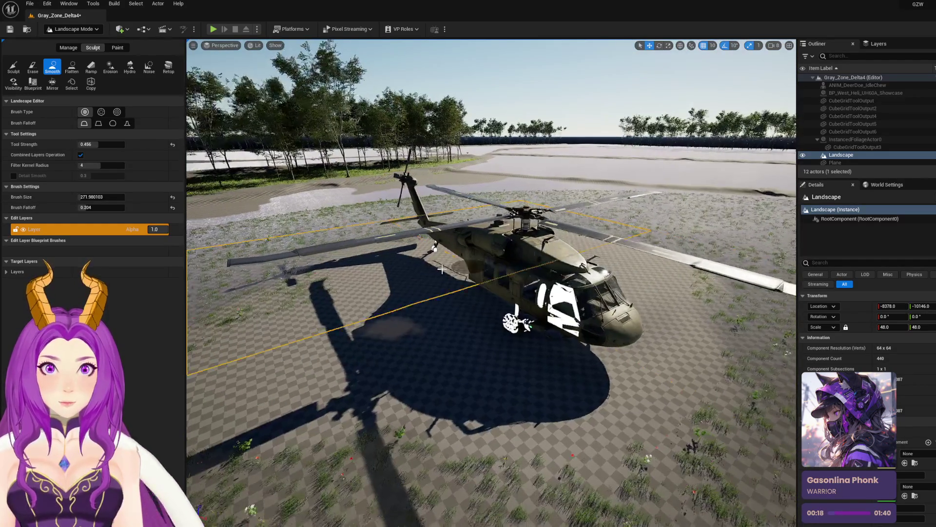
pyautogui.hotkey('ctrl', 's')
pyautogui.click(79, 32)
pyautogui.click(72, 58)
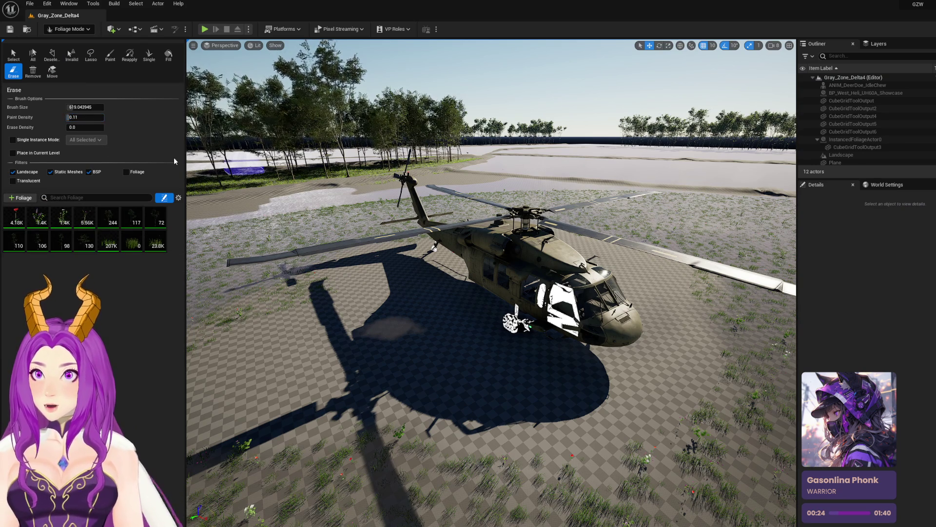
# Step: Erase the grass around the helicopter with the foliage brush enlarged to about 2258
pyautogui.moveTo(74, 107); pyautogui.dragTo(117, 107)
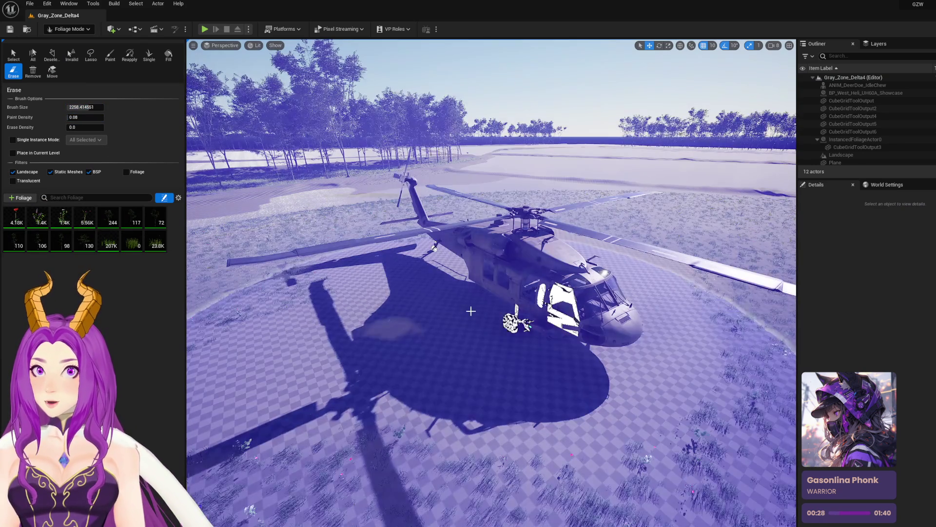
pyautogui.moveTo(470, 314)
pyautogui.mouseDown()
pyautogui.moveTo(529, 307)
pyautogui.moveTo(529, 264)
pyautogui.mouseUp()
pyautogui.scroll(8, 529, 264)
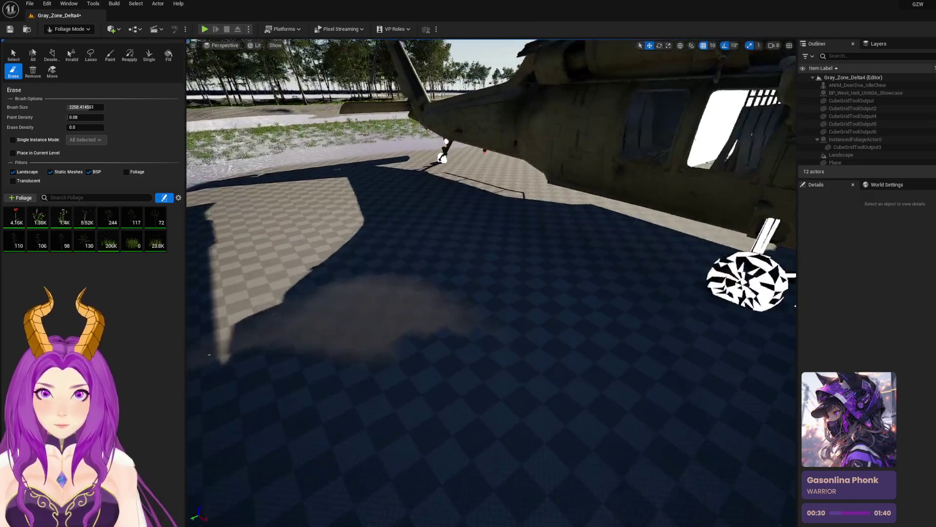
pyautogui.moveTo(72, 106); pyautogui.dragTo(52, 106)
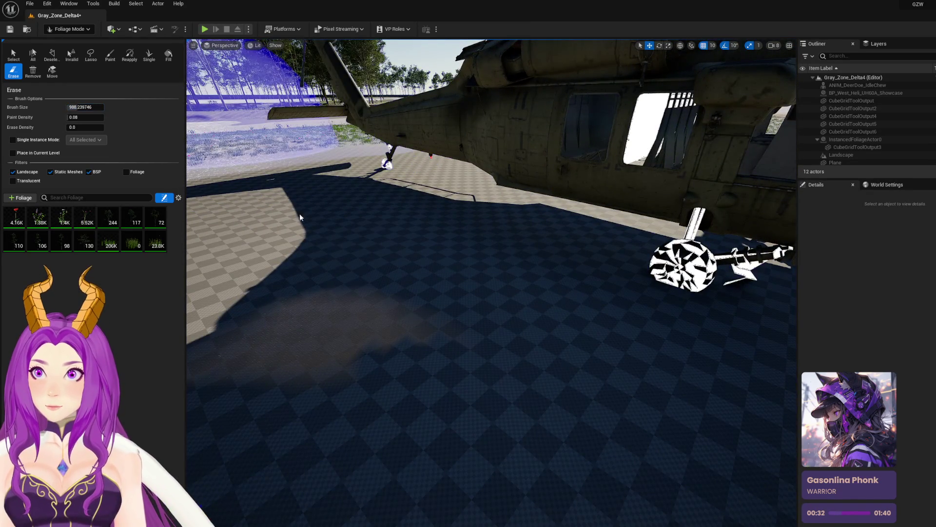
pyautogui.scroll(-10, 378, 276)
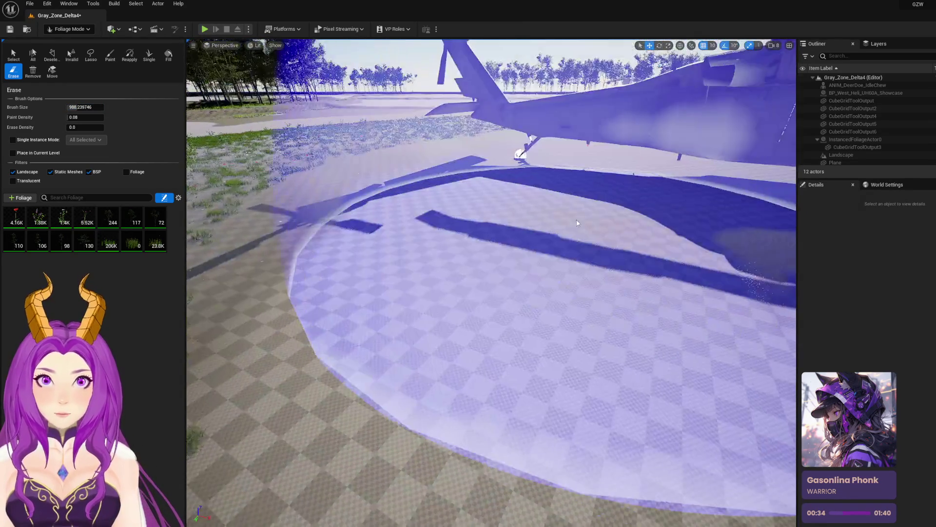
pyautogui.scroll(-10, 577, 223)
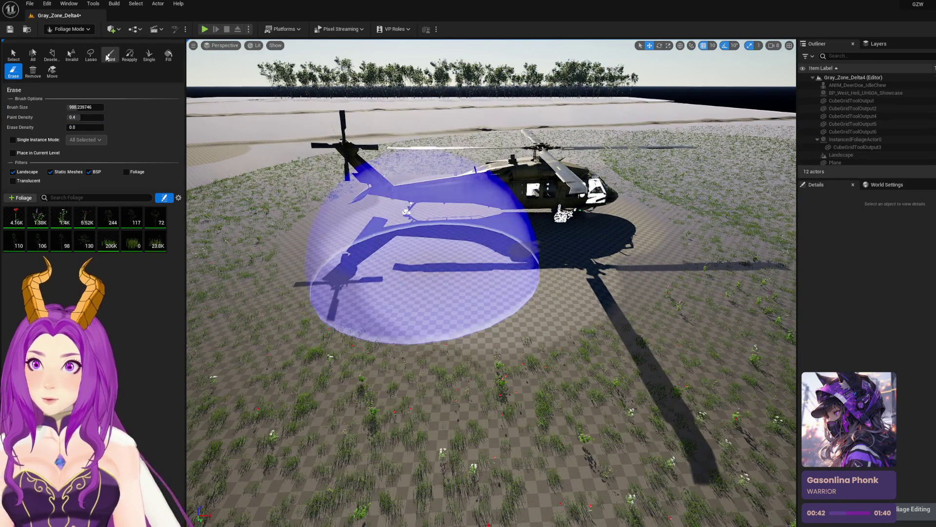
# Step: Paint a sparse scatter of foliage around the helicopter with a larger brush, then save the level
pyautogui.click(109, 55)
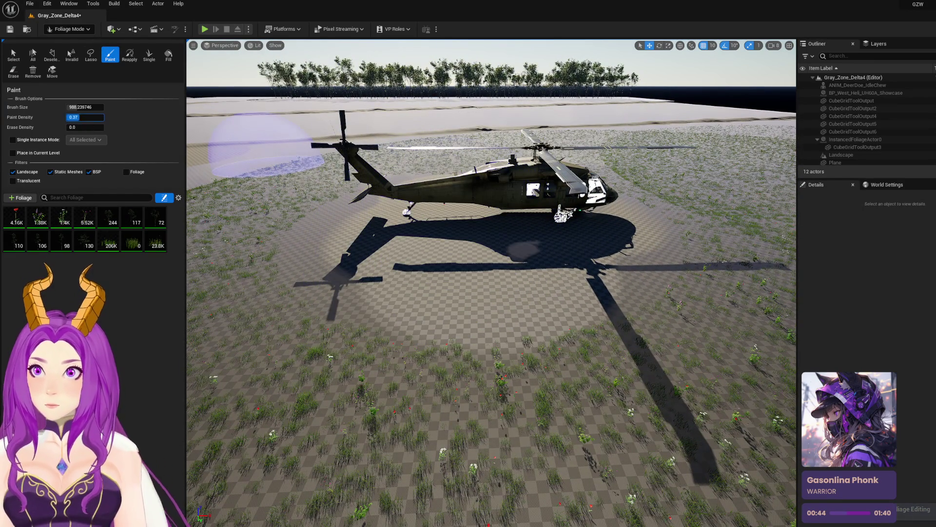
pyautogui.moveTo(263, 146)
pyautogui.mouseDown()
pyautogui.moveTo(345, 229)
pyautogui.moveTo(449, 263)
pyautogui.moveTo(533, 209)
pyautogui.moveTo(550, 213)
pyautogui.mouseUp()
pyautogui.moveTo(76, 107)
pyautogui.mouseDown()
pyautogui.moveTo(110, 107)
pyautogui.moveTo(59, 117)
pyautogui.mouseUp()
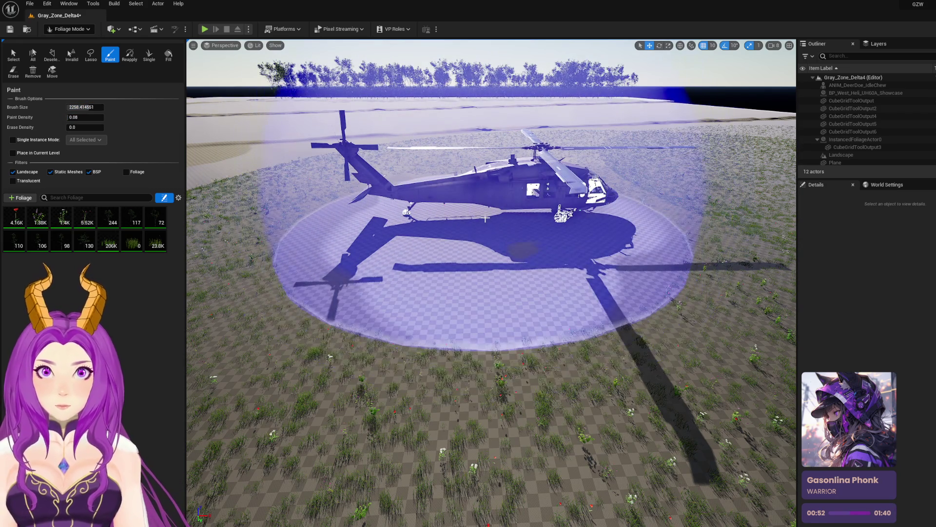
pyautogui.click(548, 279)
pyautogui.scroll(10, 548, 278)
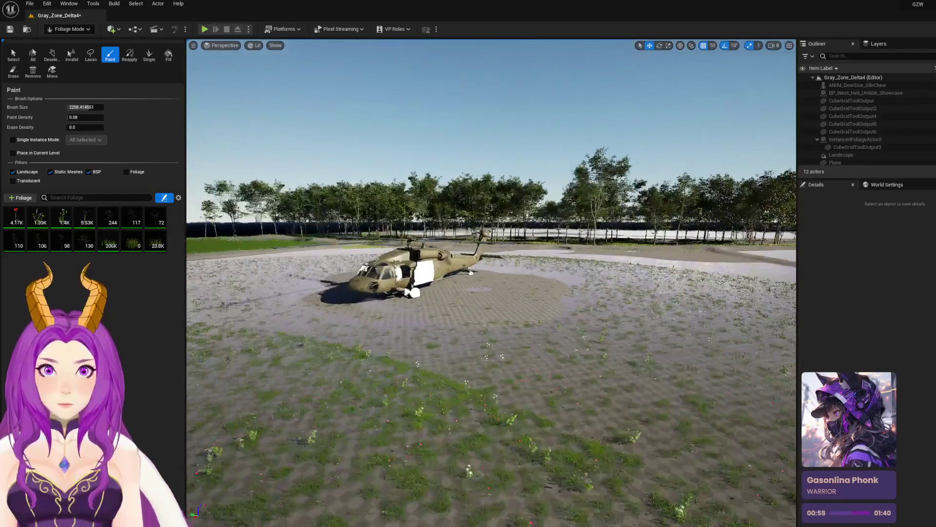
pyautogui.hotkey('ctrl', 's')
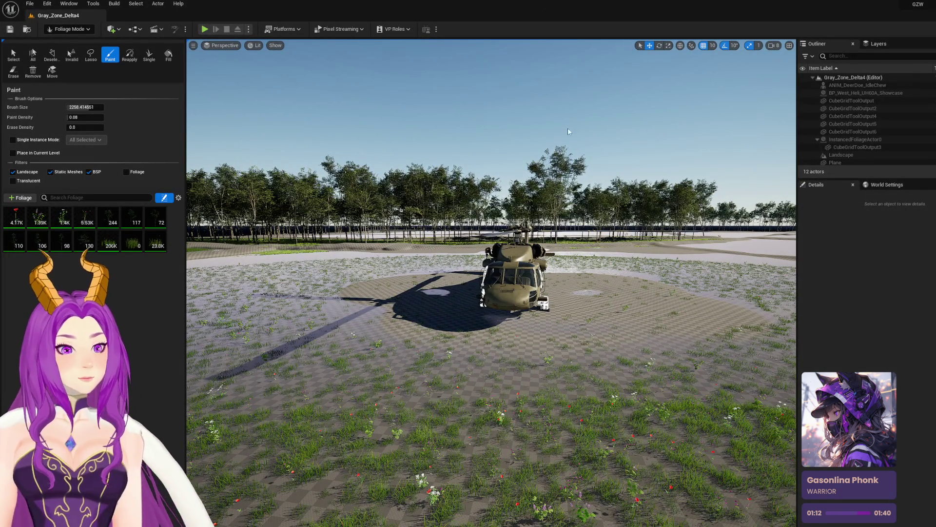
pyautogui.hotkey('ctrl', 's')
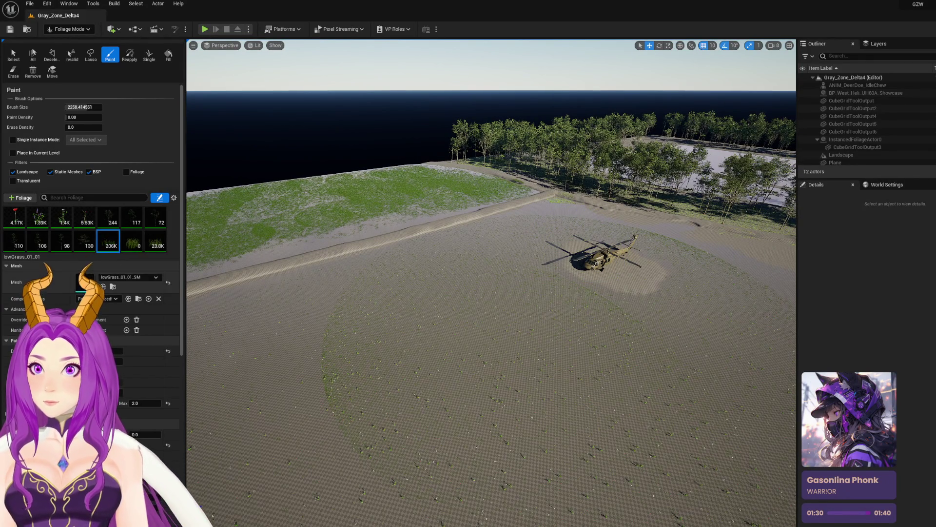
# Step: Open the lowGrass_01_01 foliage settings and save Gray_Zone_Delta4 again
pyautogui.doubleClick(90, 282)
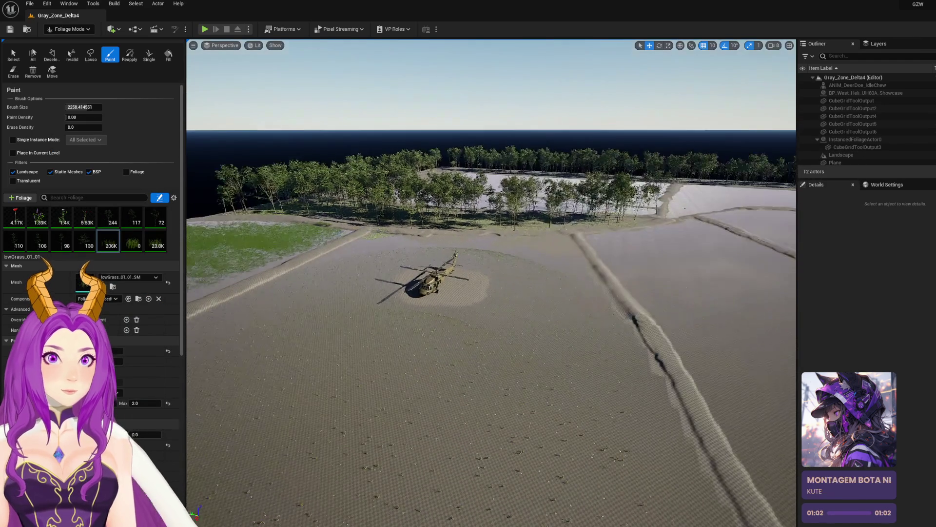
pyautogui.click(270, 47)
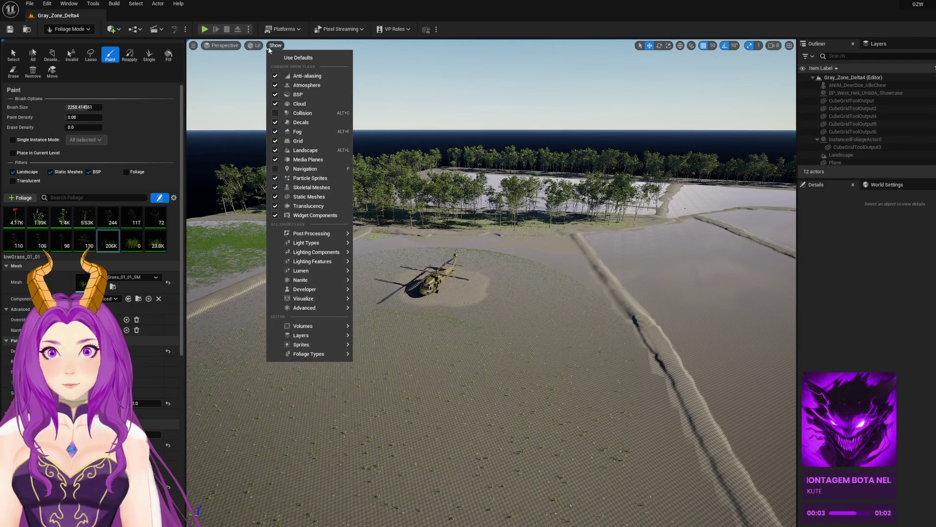
pyautogui.click(269, 47)
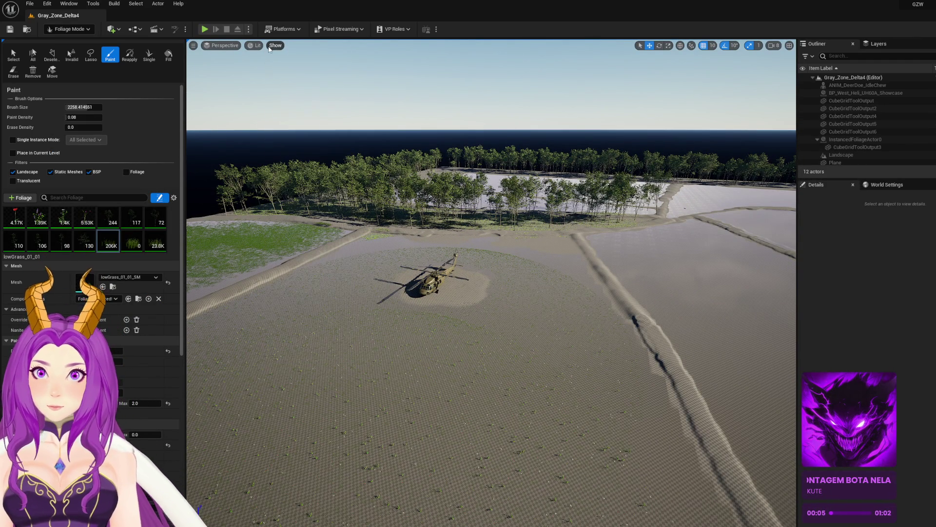
pyautogui.hotkey('ctrl', 's')
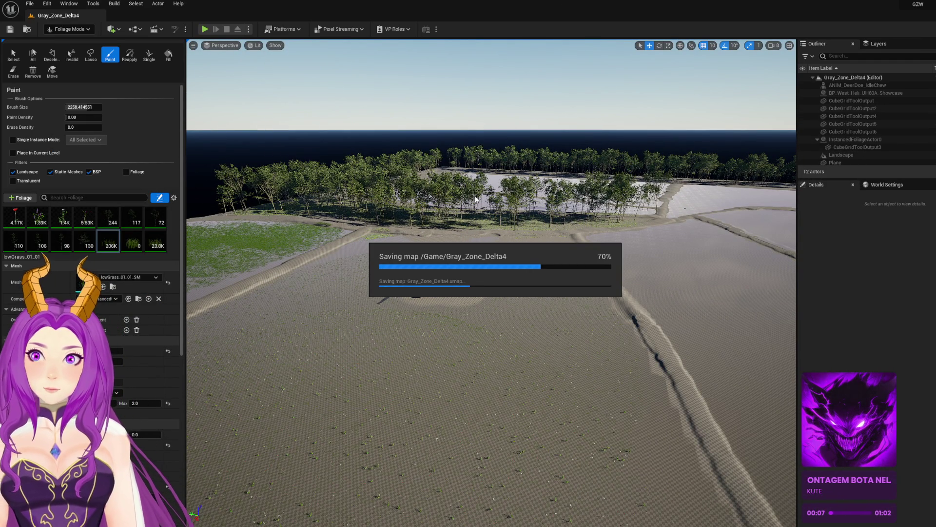
pyautogui.moveTo(475, 199); pyautogui.dragTo(476, 225)
pyautogui.scroll(-5, 480, 270)
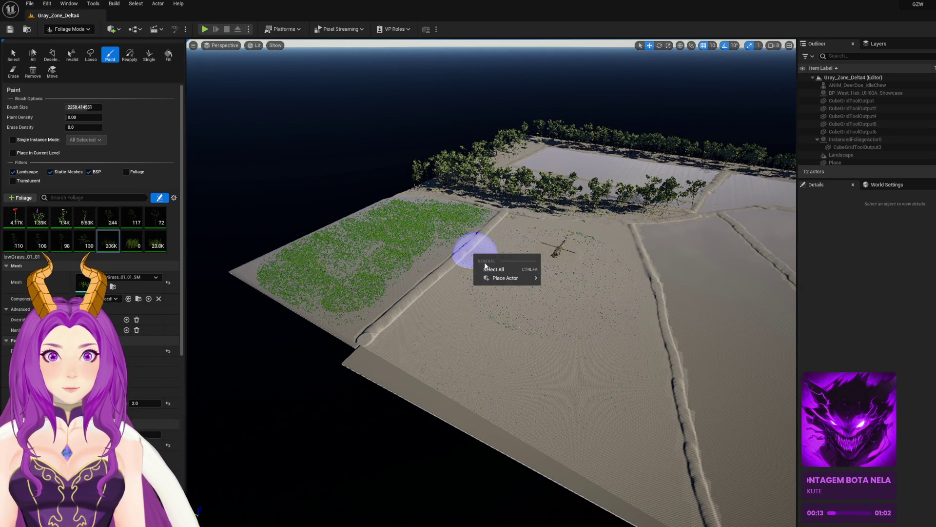
pyautogui.press('Escape')
# Step: Switch to Selection Mode, fly along the berm, then enter Landscape mode with Smooth ready
pyautogui.click(83, 31)
pyautogui.click(78, 43)
pyautogui.press('w')
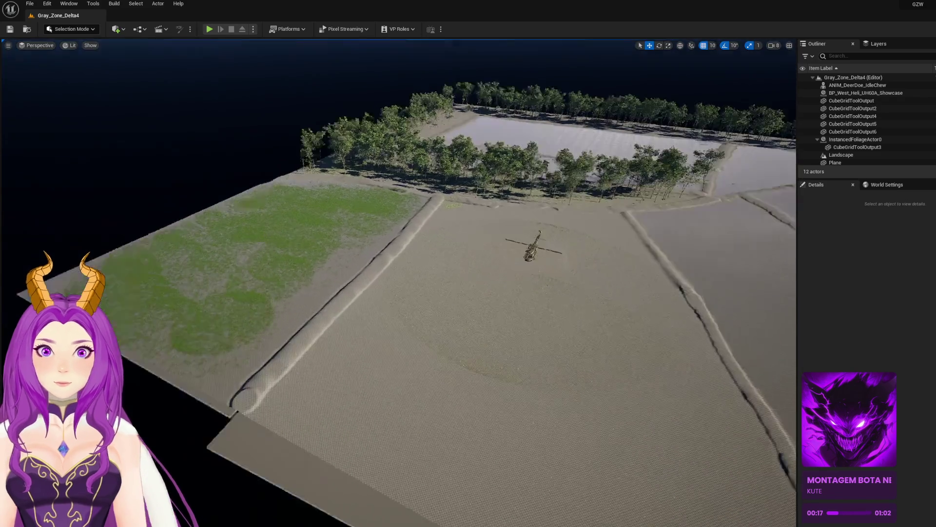
pyautogui.press('w')
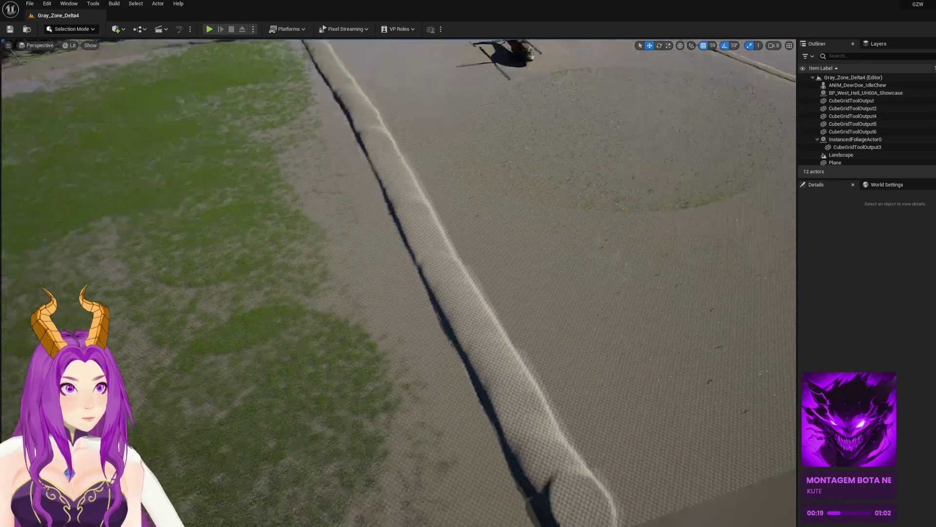
pyautogui.press('s')
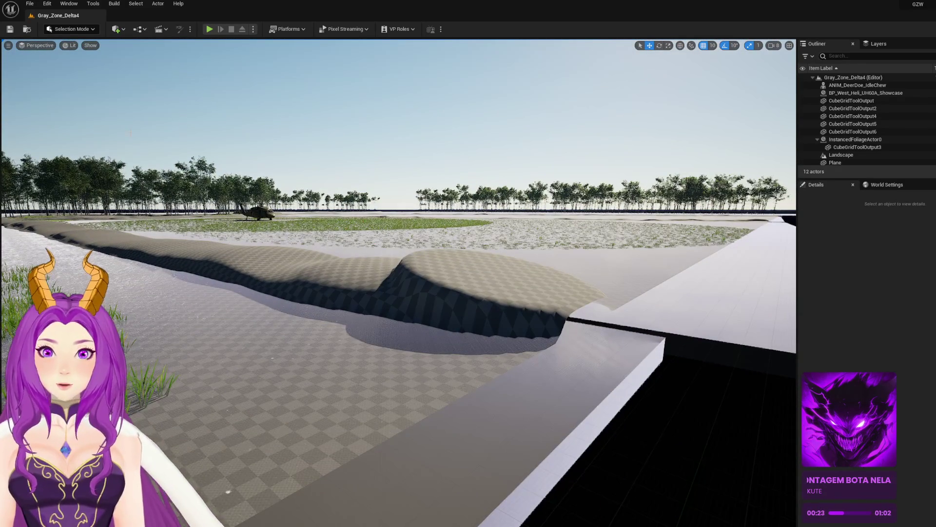
pyautogui.click(78, 30)
pyautogui.click(73, 51)
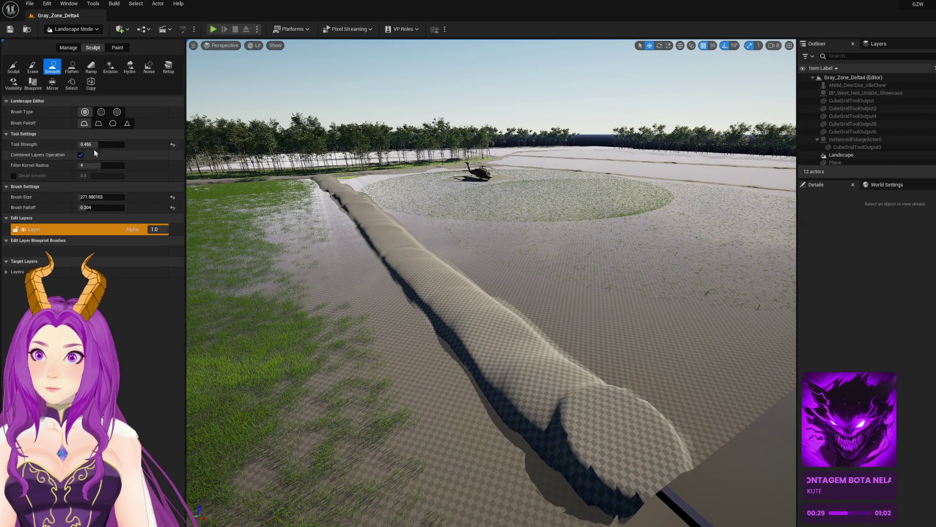
# Step: Set the Smooth strength to 0.248 and smooth the far end of the berm
pyautogui.write('4')
pyautogui.press('Return')
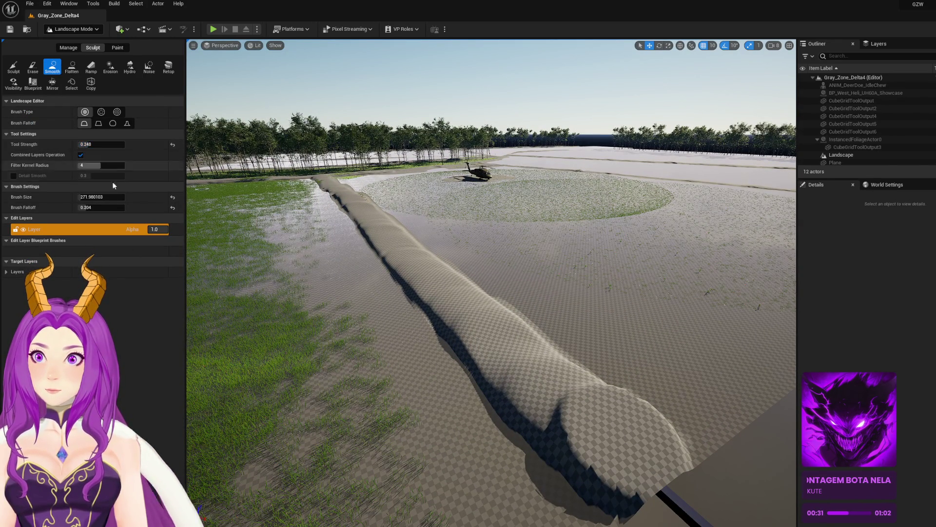
pyautogui.press(']')
pyautogui.moveTo(561, 410)
pyautogui.mouseDown()
pyautogui.moveTo(543, 432)
pyautogui.moveTo(652, 404)
pyautogui.moveTo(498, 290)
pyautogui.moveTo(454, 393)
pyautogui.moveTo(438, 378)
pyautogui.moveTo(609, 405)
pyautogui.moveTo(669, 428)
pyautogui.moveTo(763, 407)
pyautogui.moveTo(592, 409)
pyautogui.moveTo(495, 383)
pyautogui.moveTo(495, 328)
pyautogui.moveTo(488, 336)
pyautogui.moveTo(471, 312)
pyautogui.moveTo(424, 314)
pyautogui.mouseUp()
# Step: Shrink the brush to about 463, smooth the berm near the helicopter, and hide the foliage
pyautogui.moveTo(102, 197)
pyautogui.mouseDown()
pyautogui.moveTo(88, 197)
pyautogui.moveTo(126, 209)
pyautogui.mouseUp()
pyautogui.moveTo(504, 408)
pyautogui.mouseDown()
pyautogui.moveTo(510, 428)
pyautogui.moveTo(496, 373)
pyautogui.mouseUp()
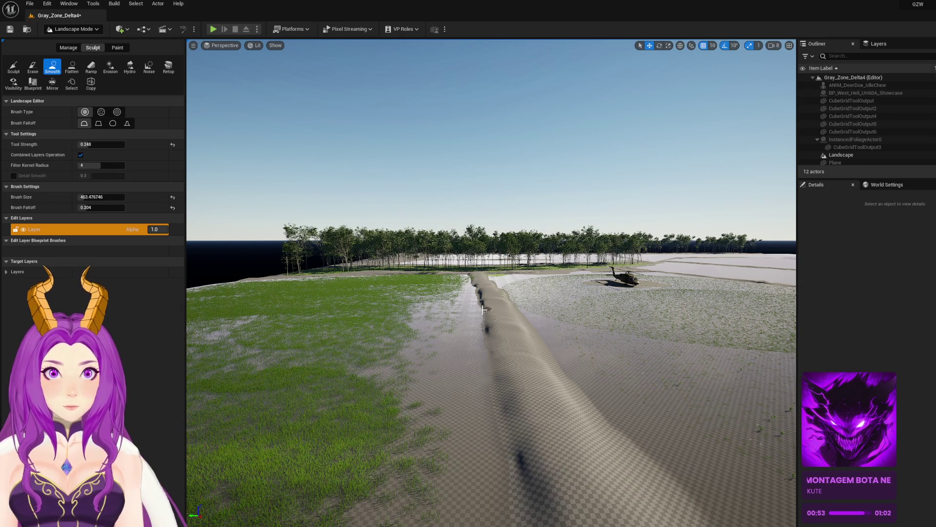
pyautogui.moveTo(459, 351)
pyautogui.mouseDown()
pyautogui.moveTo(459, 363)
pyautogui.moveTo(459, 351)
pyautogui.mouseUp()
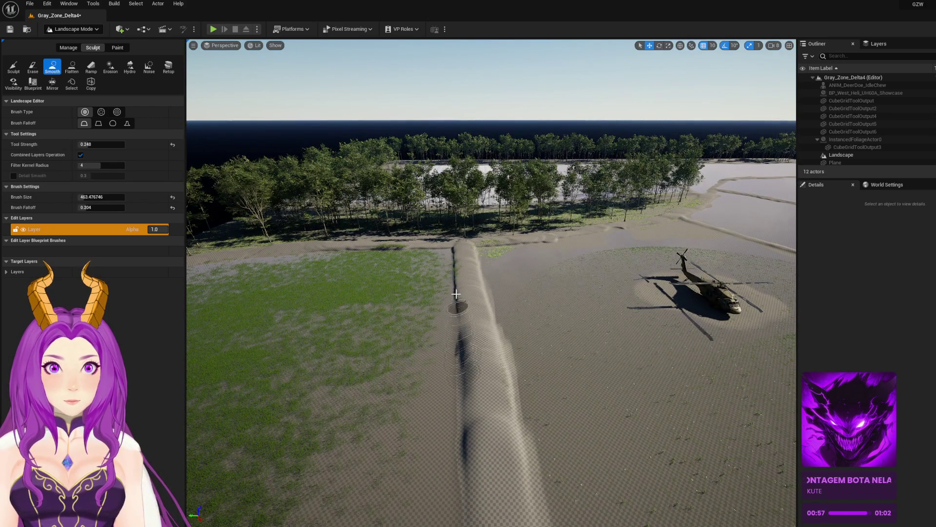
pyautogui.moveTo(485, 334); pyautogui.dragTo(479, 313)
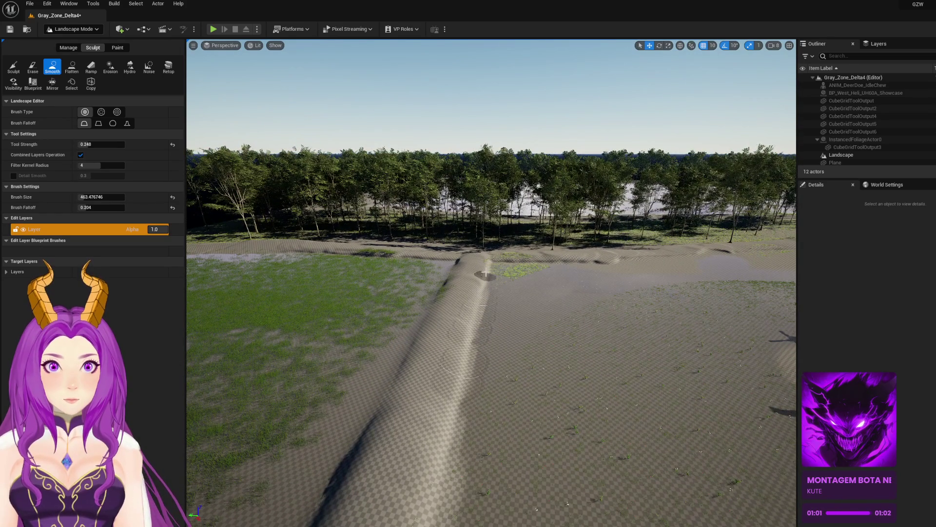
pyautogui.moveTo(487, 263); pyautogui.dragTo(408, 304)
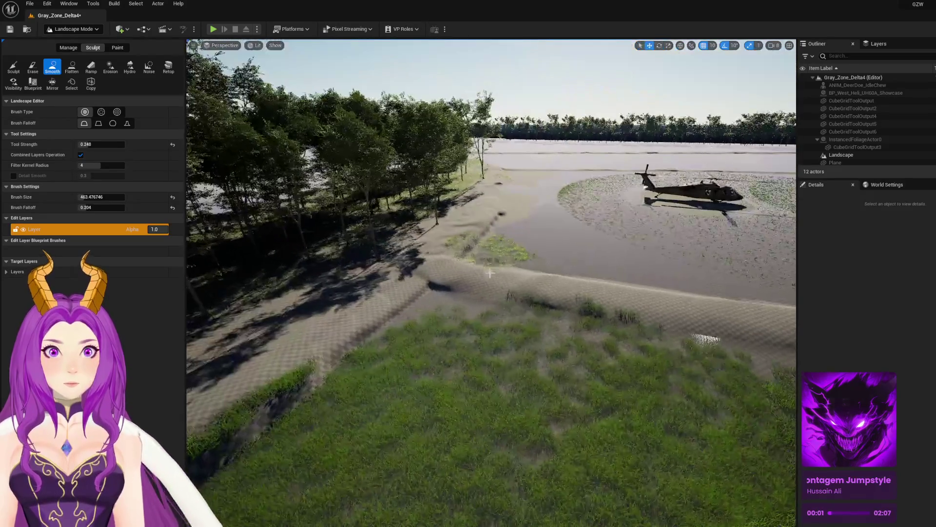
pyautogui.moveTo(445, 272)
pyautogui.mouseDown()
pyautogui.moveTo(437, 265)
pyautogui.moveTo(432, 286)
pyautogui.mouseUp()
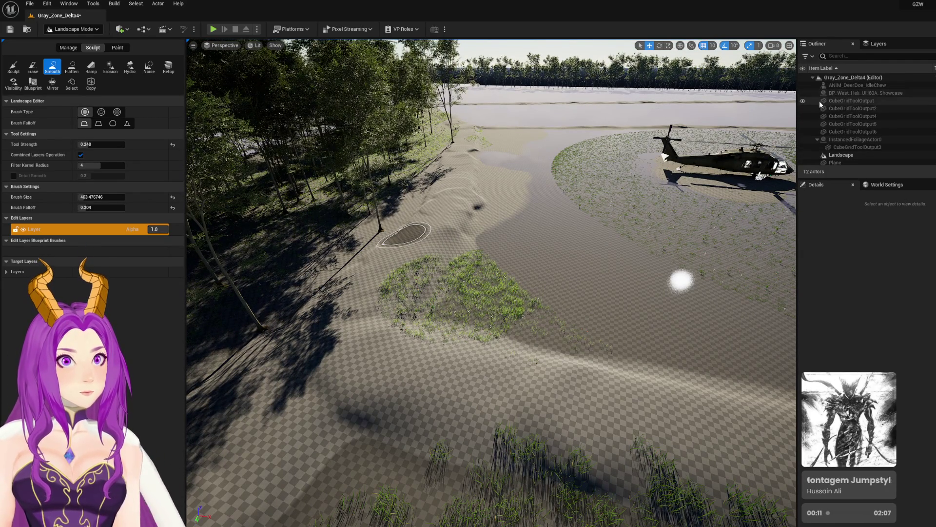
pyautogui.click(803, 140)
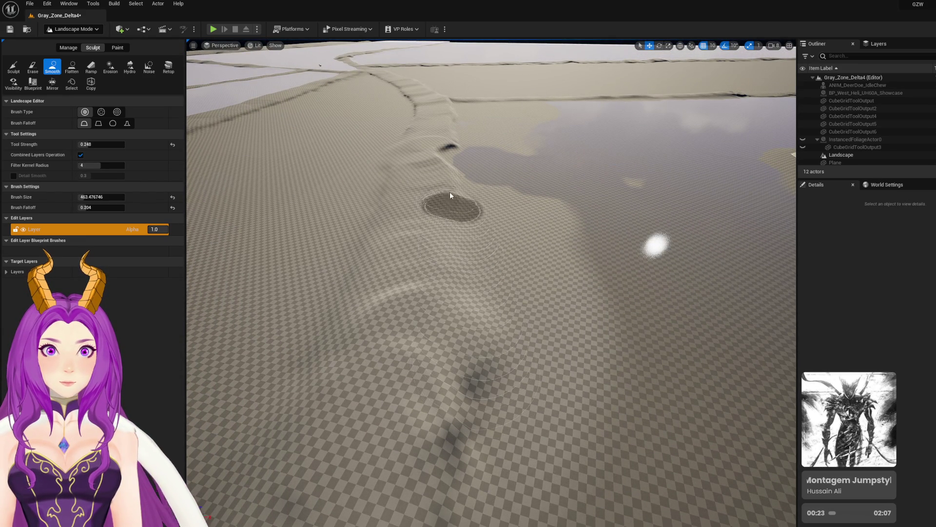
# Step: Save the Gray_Zone_Delta4 level
pyautogui.scroll(-5, 452, 153)
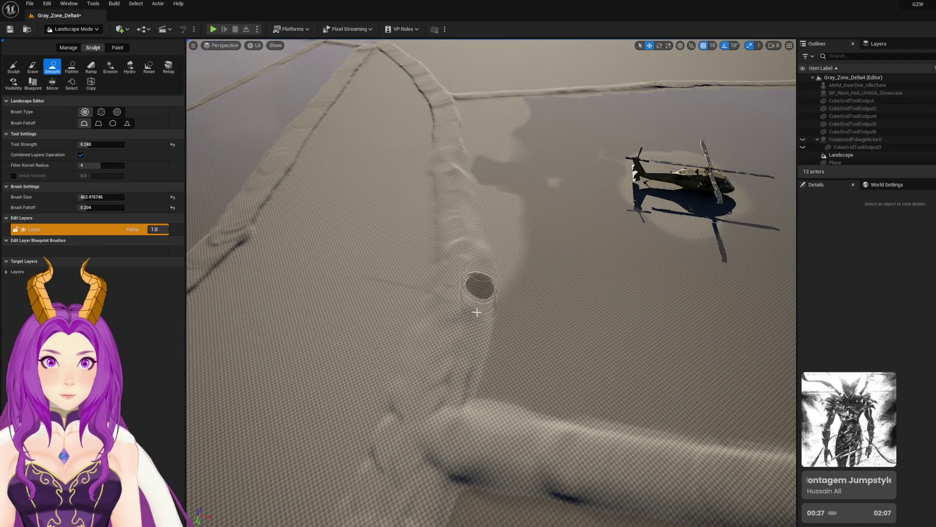
pyautogui.scroll(-5, 453, 401)
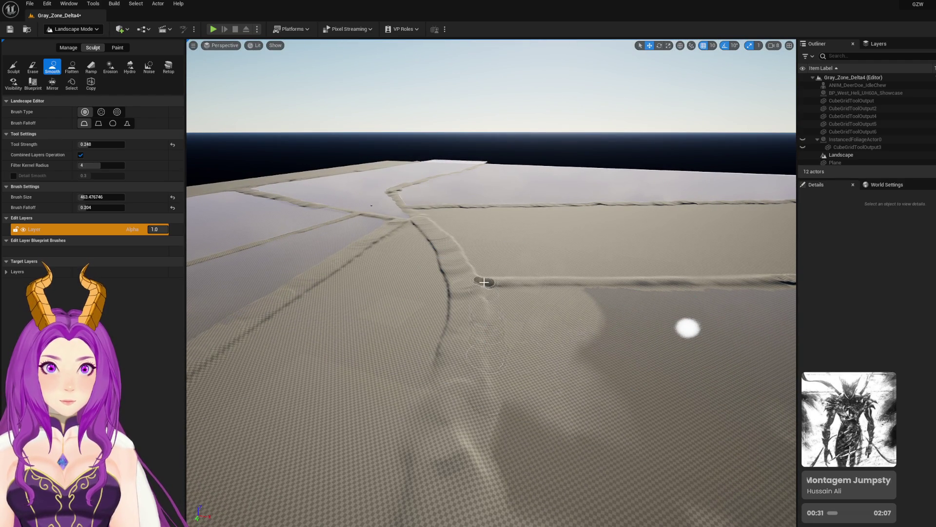
pyautogui.scroll(3, 484, 282)
pyautogui.hotkey('ctrl', 's')
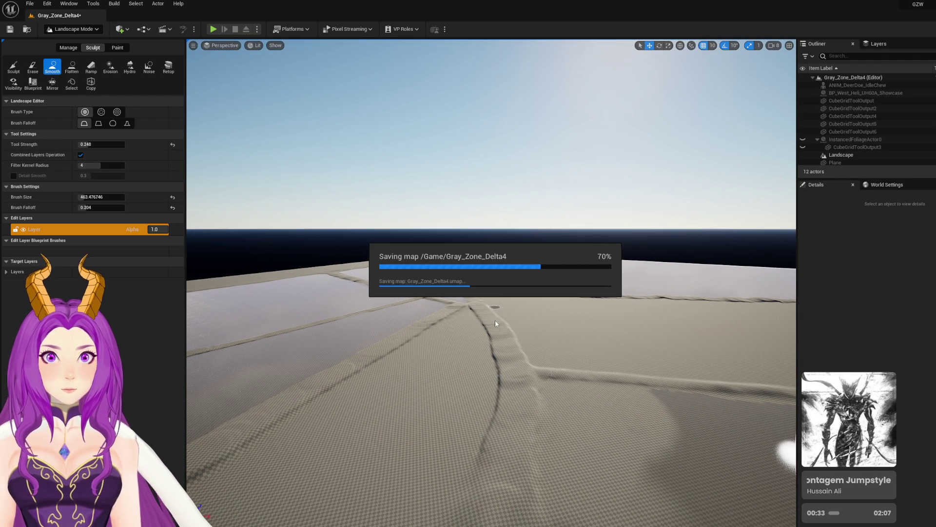
pyautogui.scroll(5, 554, 316)
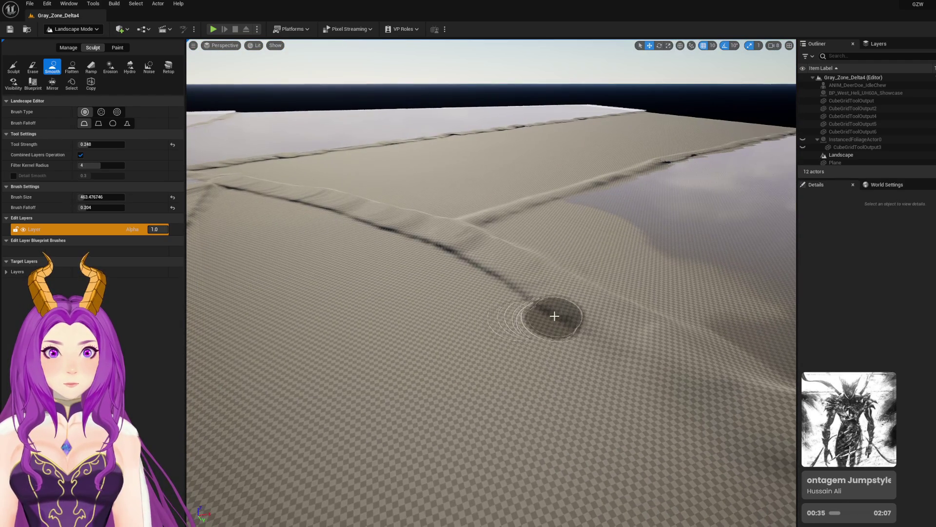
# Step: Smooth the dark crevice and diagonal ridge across the sand, saving all modified packages
pyautogui.moveTo(528, 298); pyautogui.dragTo(496, 278)
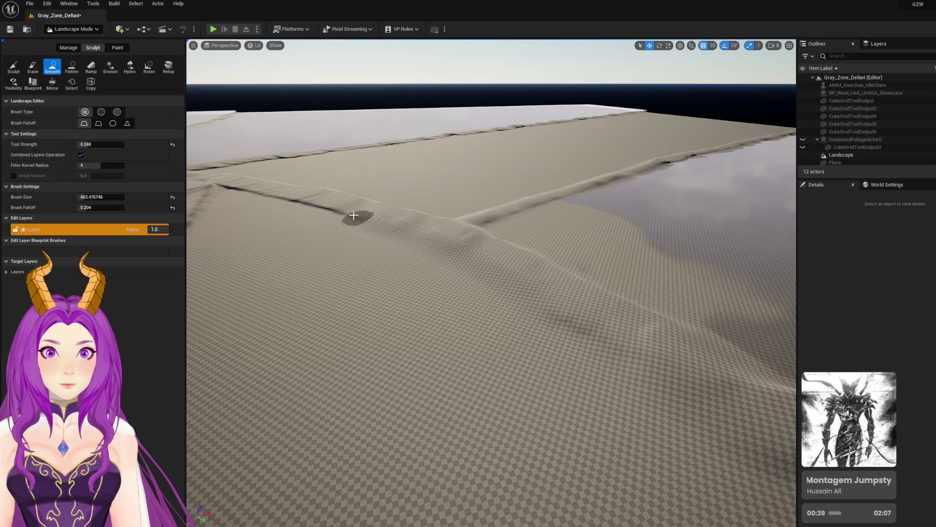
pyautogui.scroll(-5, 343, 211)
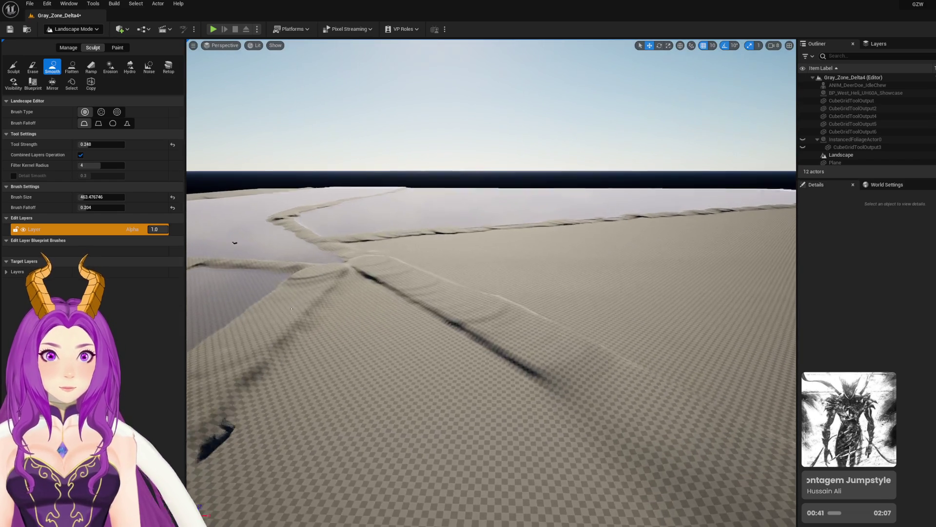
pyautogui.hotkey('ctrl', 's')
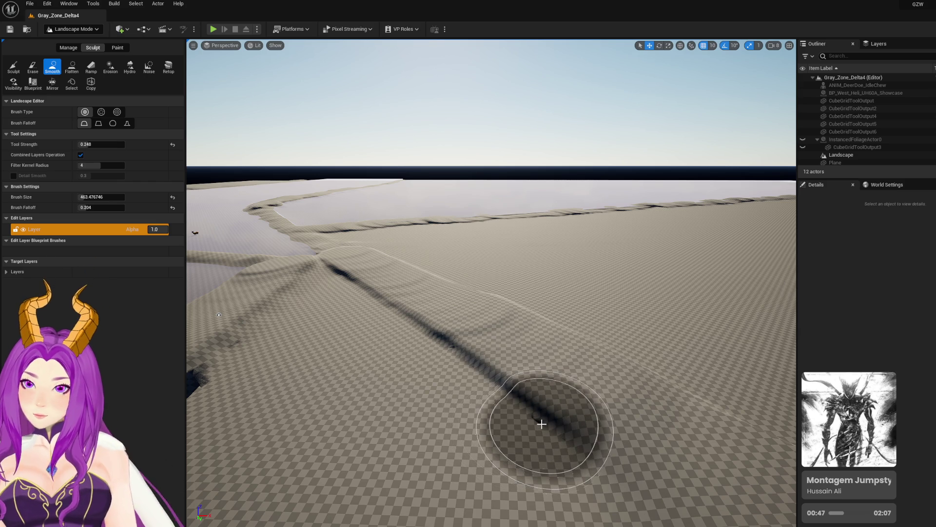
pyautogui.moveTo(541, 423)
pyautogui.mouseDown()
pyautogui.moveTo(433, 376)
pyautogui.moveTo(445, 350)
pyautogui.moveTo(358, 283)
pyautogui.mouseUp()
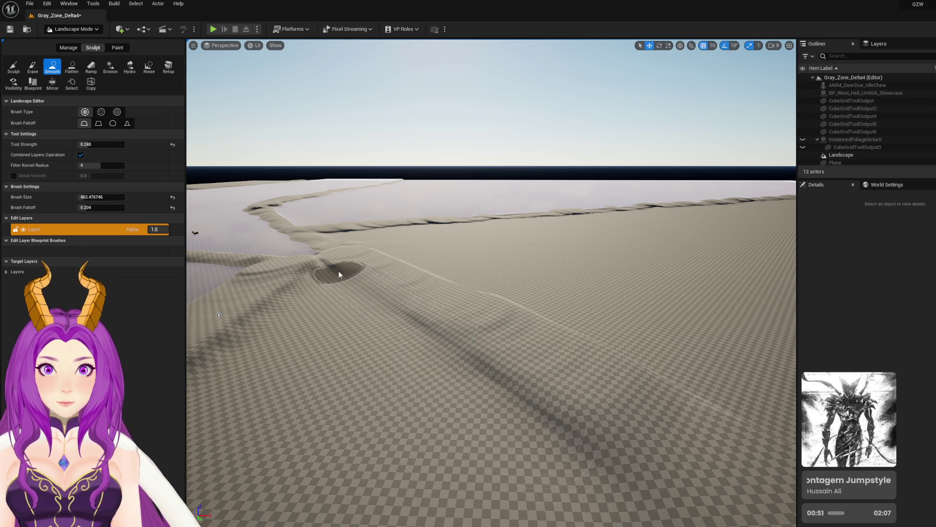
# Step: Smooth the lower-right ridge and flatten the deep ridge into level ground
pyautogui.press('w')
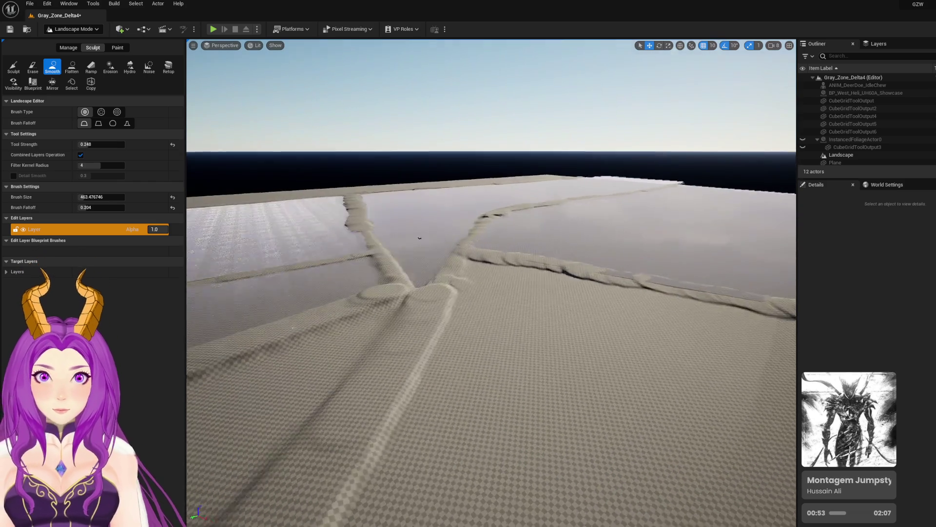
pyautogui.press('w')
pyautogui.moveTo(600, 459); pyautogui.dragTo(636, 455)
pyautogui.moveTo(586, 401); pyautogui.dragTo(504, 313)
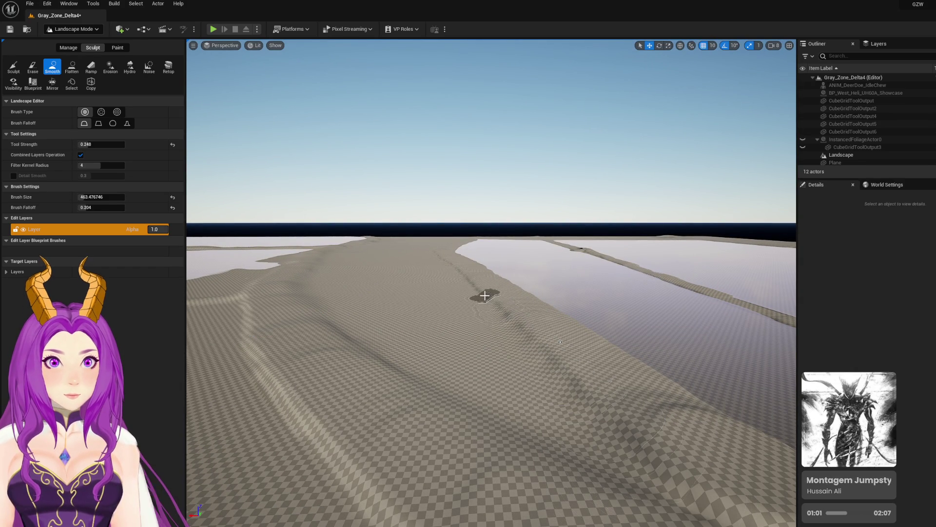
pyautogui.scroll(10, 491, 293)
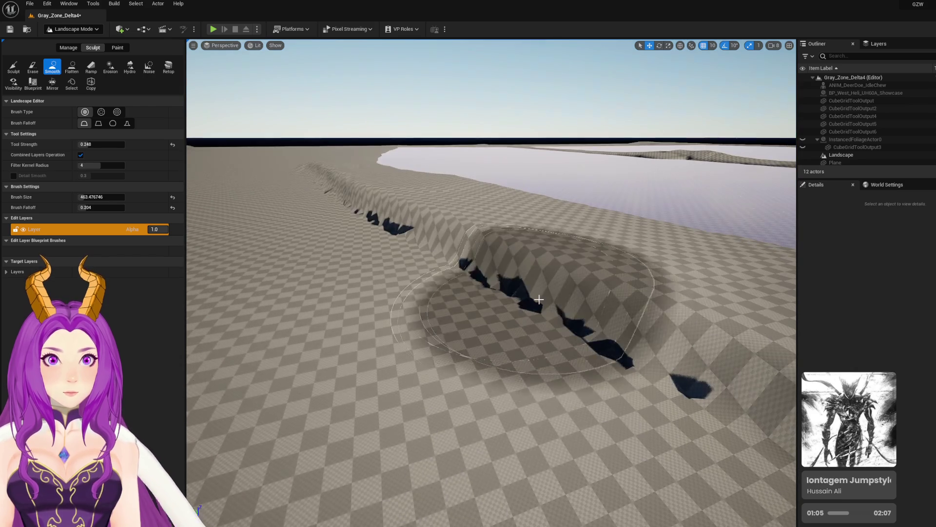
pyautogui.moveTo(539, 299); pyautogui.dragTo(317, 174)
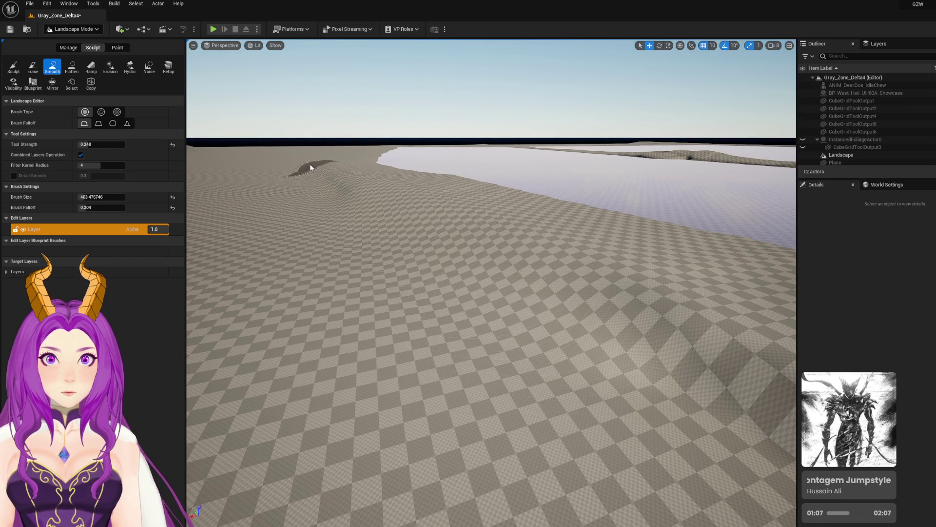
# Step: Smooth the dark groove in the sand ridge along the water channel, then save the level
pyautogui.scroll(10, 310, 168)
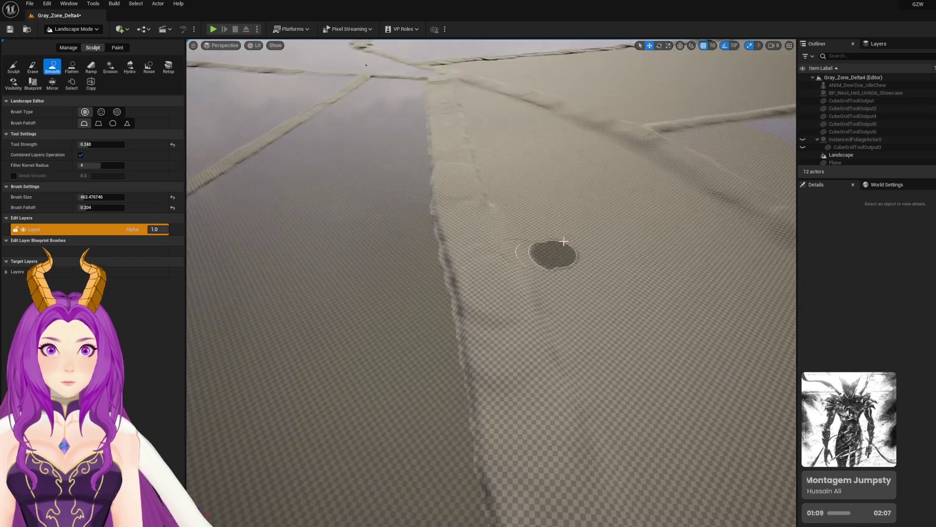
pyautogui.scroll(1, 563, 246)
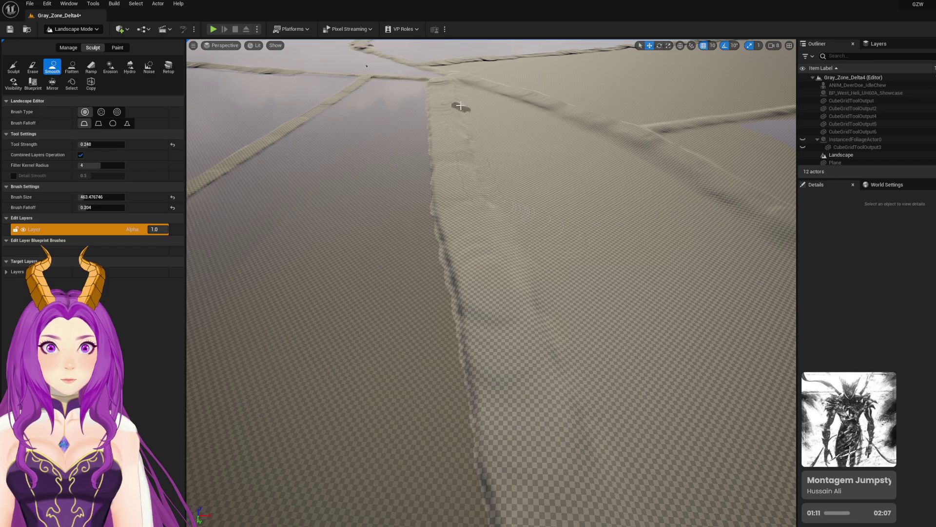
pyautogui.scroll(-5, 458, 120)
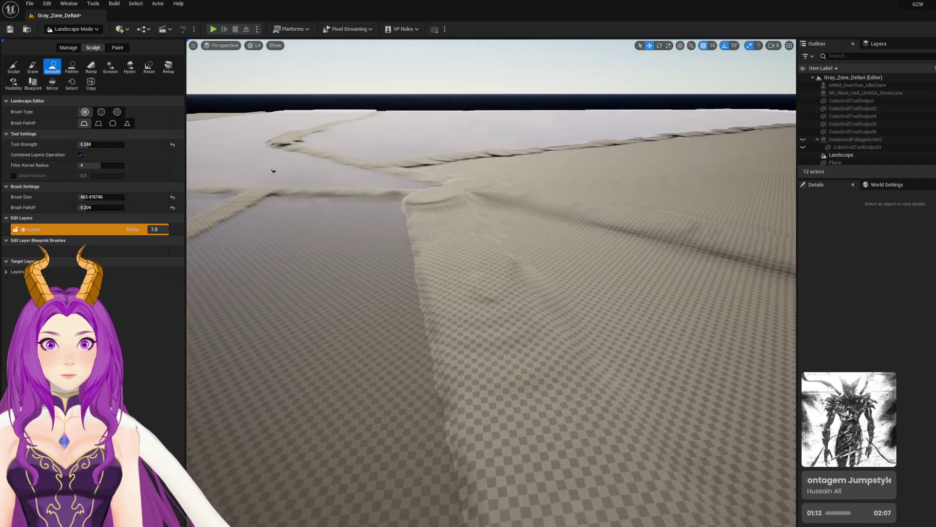
pyautogui.scroll(5, 488, 244)
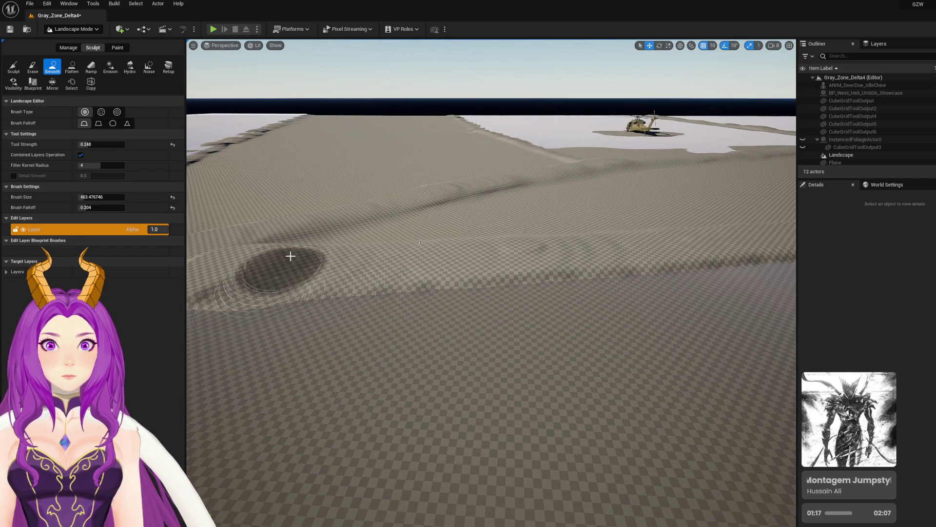
pyautogui.moveTo(759, 256); pyautogui.dragTo(509, 322)
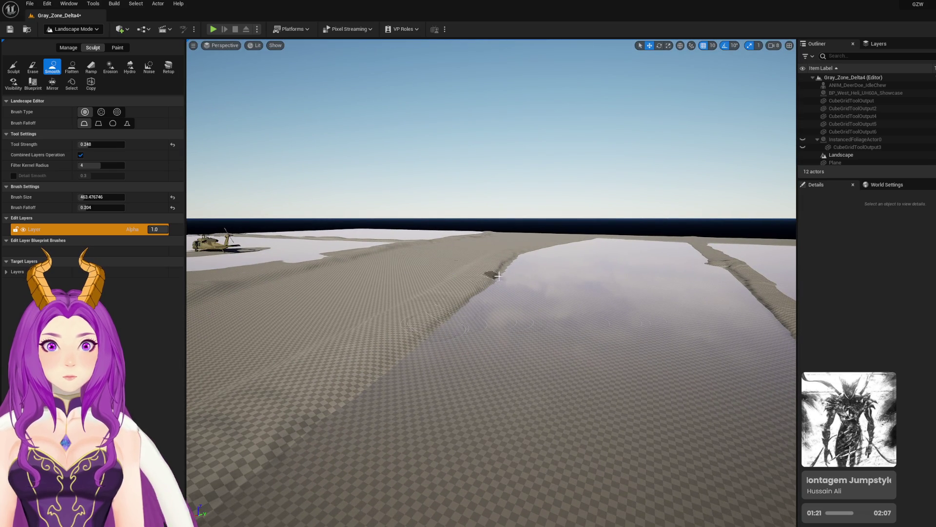
pyautogui.moveTo(501, 280)
pyautogui.mouseDown()
pyautogui.moveTo(486, 227)
pyautogui.moveTo(564, 439)
pyautogui.mouseUp()
pyautogui.moveTo(480, 352)
pyautogui.mouseDown()
pyautogui.moveTo(449, 328)
pyautogui.moveTo(434, 292)
pyautogui.moveTo(519, 345)
pyautogui.moveTo(471, 285)
pyautogui.moveTo(443, 288)
pyautogui.mouseUp()
pyautogui.hotkey('ctrl', 's')
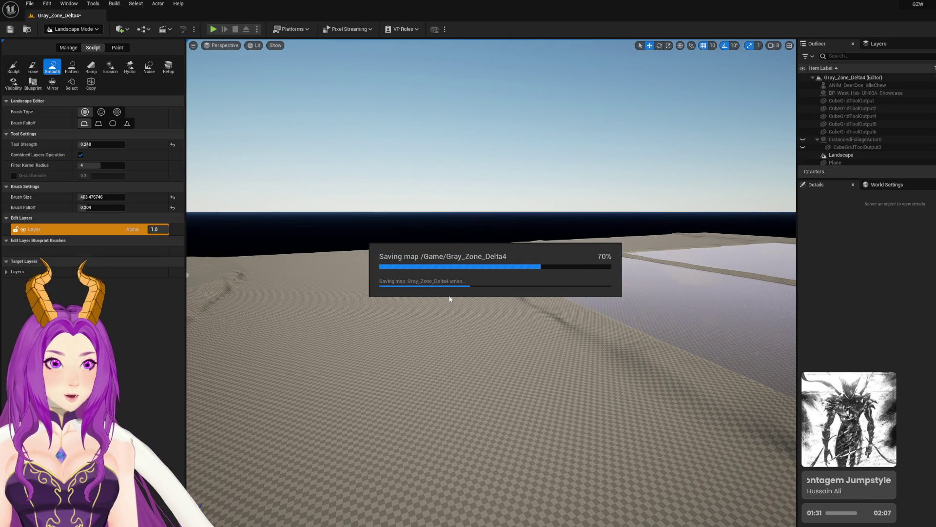
# Step: Smooth the sand ridge's edge, the dark specks beside it and its whole length
pyautogui.moveTo(583, 315); pyautogui.dragTo(581, 205)
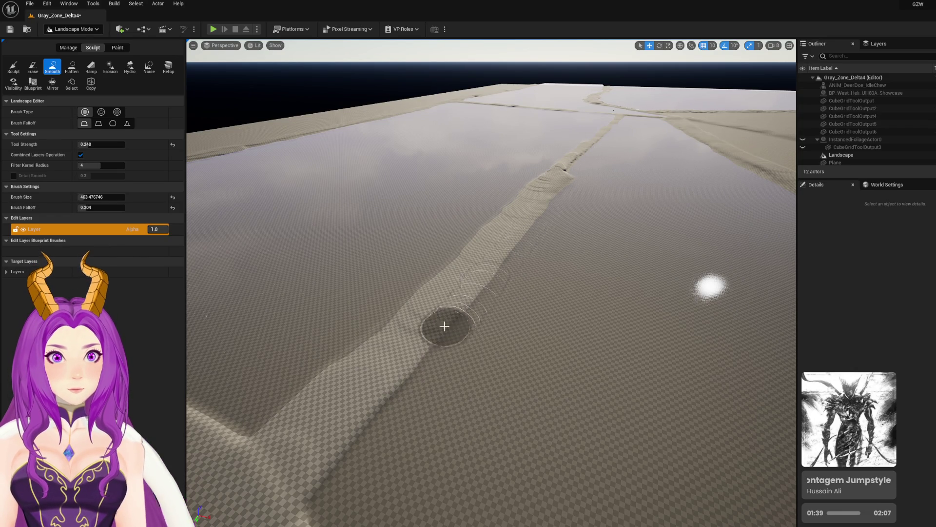
pyautogui.moveTo(416, 352)
pyautogui.mouseDown()
pyautogui.moveTo(341, 456)
pyautogui.moveTo(268, 408)
pyautogui.moveTo(418, 282)
pyautogui.mouseUp()
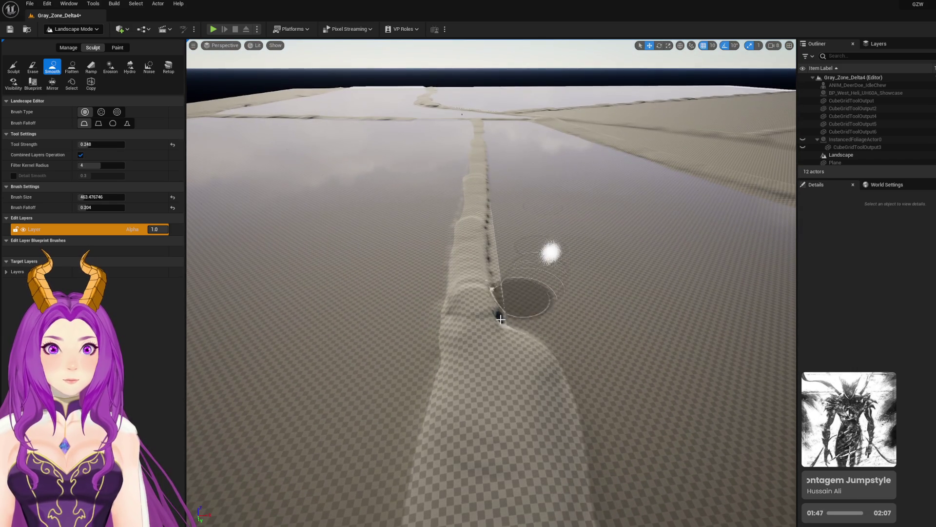
pyautogui.moveTo(498, 313)
pyautogui.mouseDown()
pyautogui.moveTo(494, 278)
pyautogui.moveTo(483, 290)
pyautogui.moveTo(490, 201)
pyautogui.mouseUp()
pyautogui.moveTo(450, 312)
pyautogui.mouseDown()
pyautogui.moveTo(451, 290)
pyautogui.moveTo(486, 306)
pyautogui.moveTo(494, 271)
pyautogui.moveTo(487, 183)
pyautogui.mouseUp()
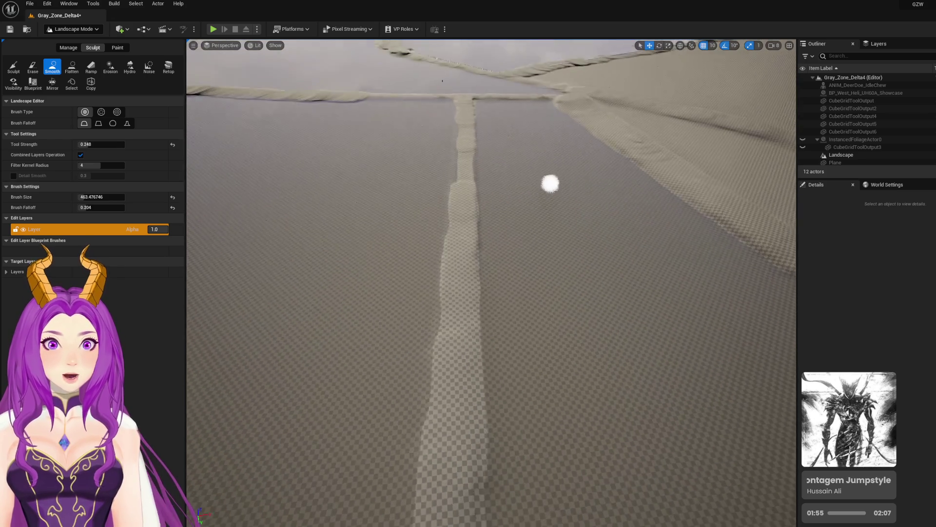
pyautogui.moveTo(485, 188)
pyautogui.mouseDown()
pyautogui.moveTo(529, 268)
pyautogui.moveTo(512, 236)
pyautogui.moveTo(498, 139)
pyautogui.mouseUp()
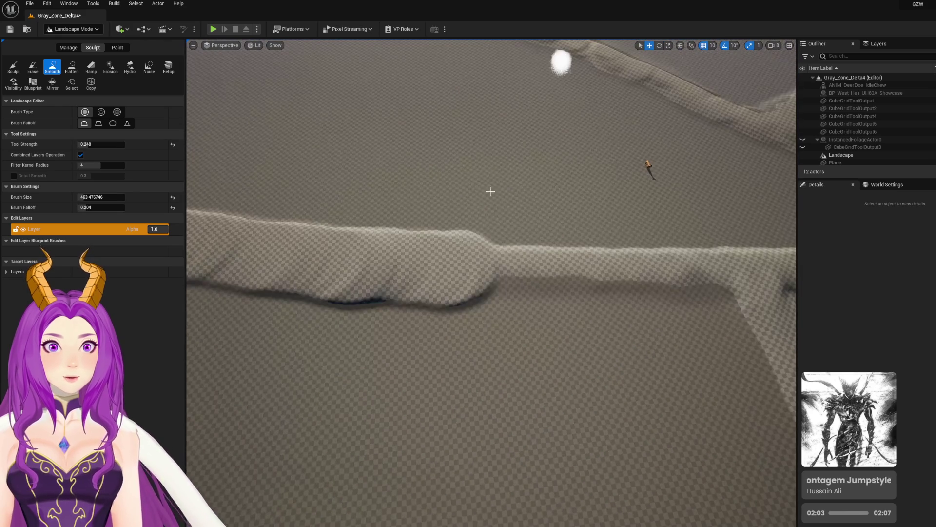
pyautogui.moveTo(490, 190)
pyautogui.mouseDown()
pyautogui.moveTo(505, 236)
pyautogui.moveTo(393, 209)
pyautogui.mouseUp()
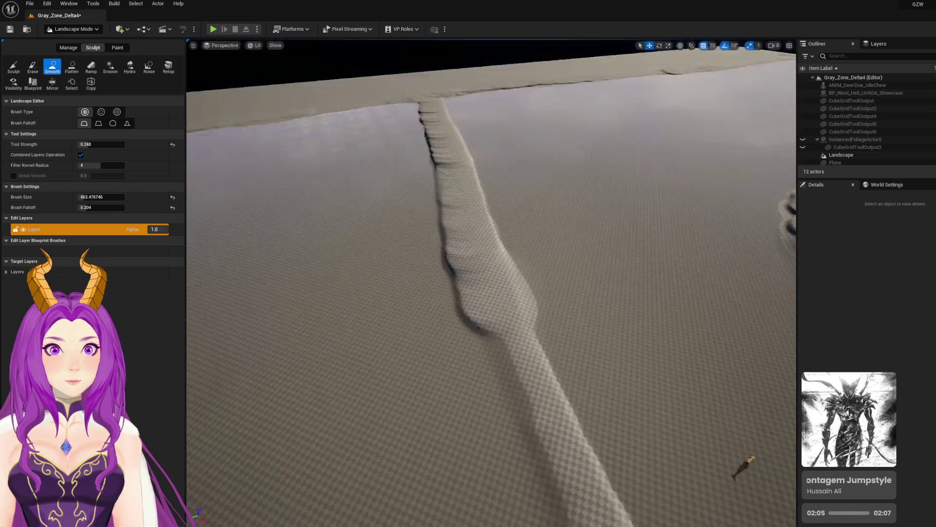
pyautogui.moveTo(441, 273)
pyautogui.mouseDown()
pyautogui.moveTo(422, 318)
pyautogui.moveTo(427, 341)
pyautogui.moveTo(432, 285)
pyautogui.moveTo(462, 194)
pyautogui.moveTo(460, 205)
pyautogui.mouseUp()
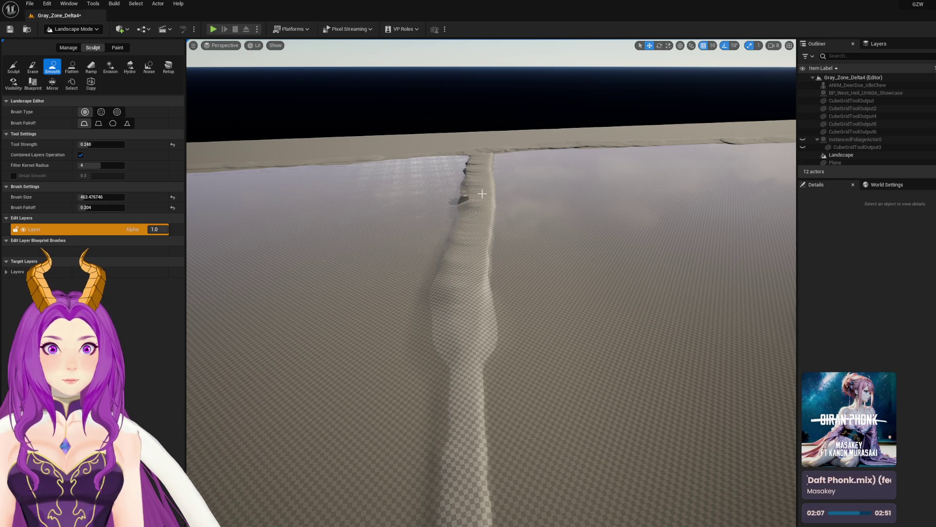
# Step: Smooth along the diagonal ridge and the terrain beside it, saving the level
pyautogui.scroll(-5, 490, 275)
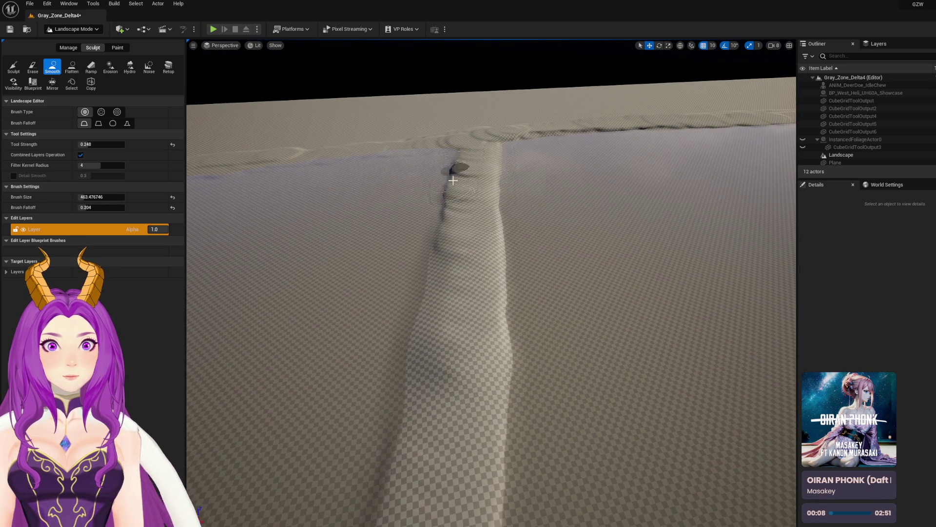
pyautogui.moveTo(459, 159); pyautogui.dragTo(564, 196)
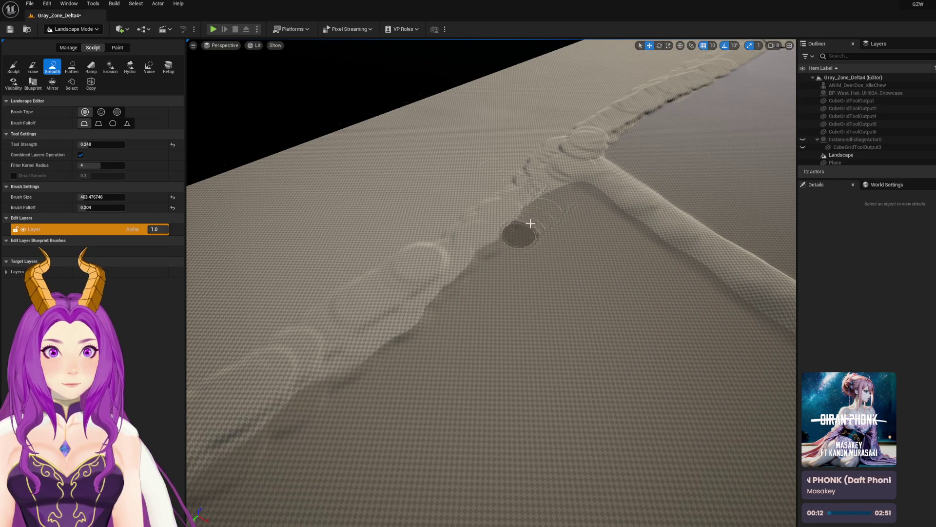
pyautogui.moveTo(462, 288)
pyautogui.mouseDown()
pyautogui.moveTo(332, 363)
pyautogui.moveTo(337, 389)
pyautogui.moveTo(564, 176)
pyautogui.moveTo(308, 250)
pyautogui.mouseUp()
pyautogui.hotkey('ctrl', 's')
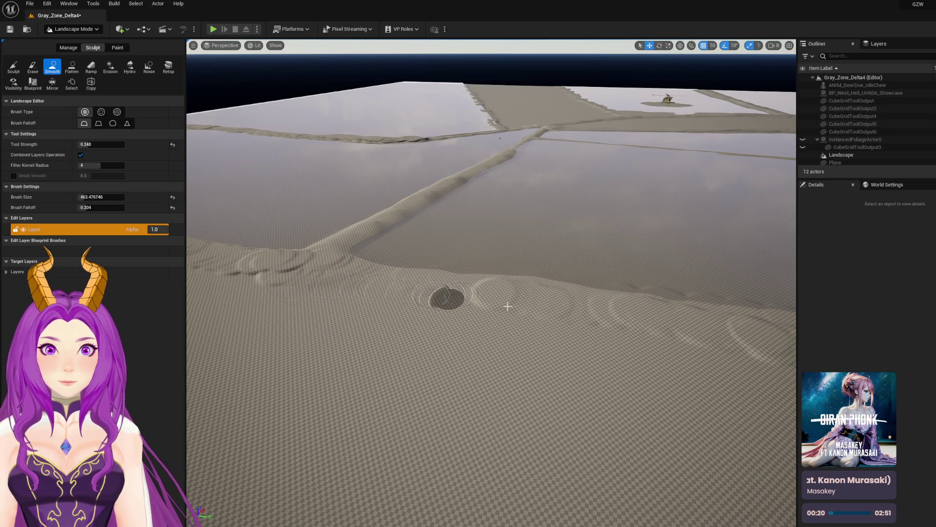
pyautogui.moveTo(530, 312); pyautogui.dragTo(687, 324)
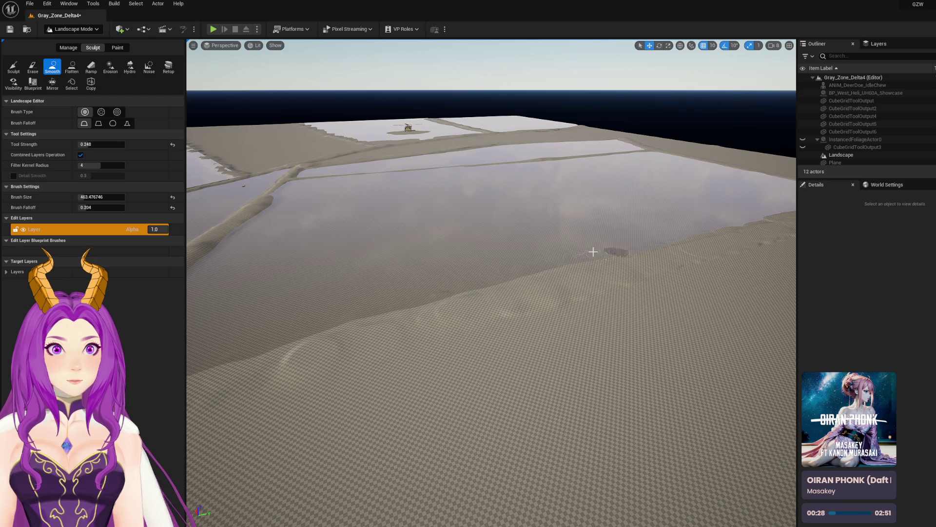
# Step: Reposition the view to face along the ridge and switch sculpting to the Flatten tool
pyautogui.moveTo(451, 289); pyautogui.dragTo(436, 292)
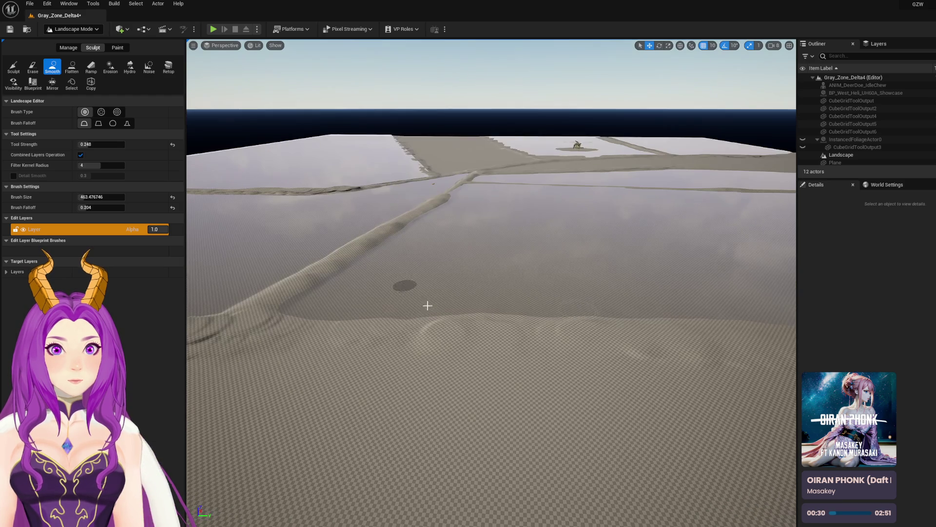
pyautogui.moveTo(543, 324)
pyautogui.mouseDown()
pyautogui.moveTo(485, 334)
pyautogui.moveTo(445, 361)
pyautogui.mouseUp()
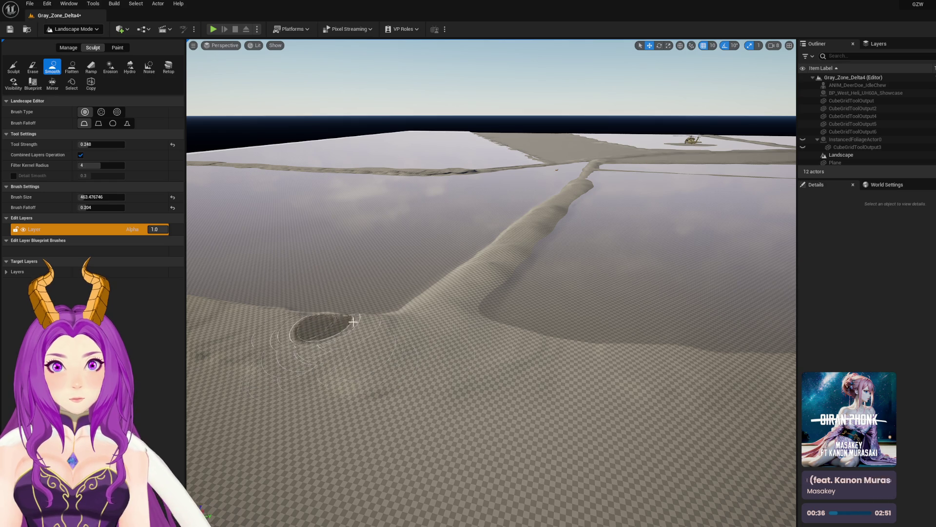
pyautogui.moveTo(365, 320)
pyautogui.mouseDown()
pyautogui.moveTo(473, 360)
pyautogui.moveTo(270, 223)
pyautogui.mouseUp()
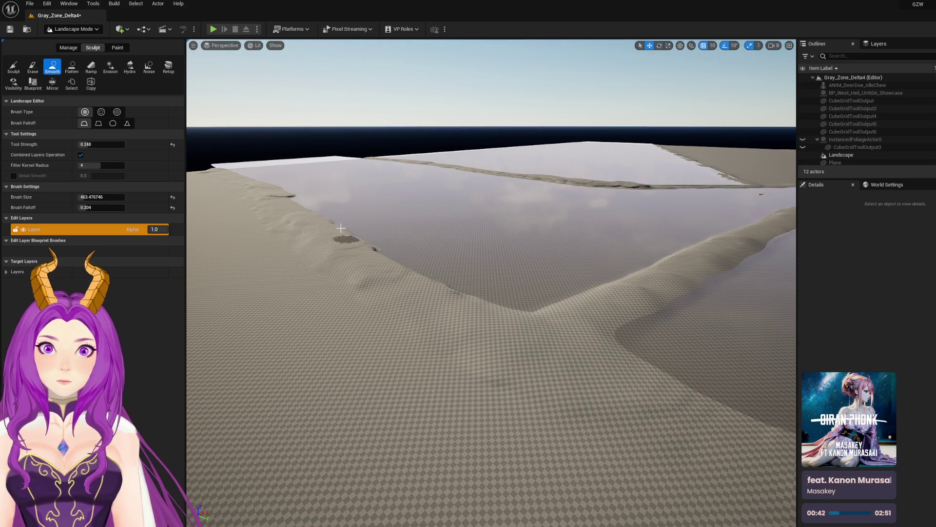
pyautogui.moveTo(323, 227)
pyautogui.mouseDown()
pyautogui.moveTo(488, 341)
pyautogui.moveTo(502, 365)
pyautogui.mouseUp()
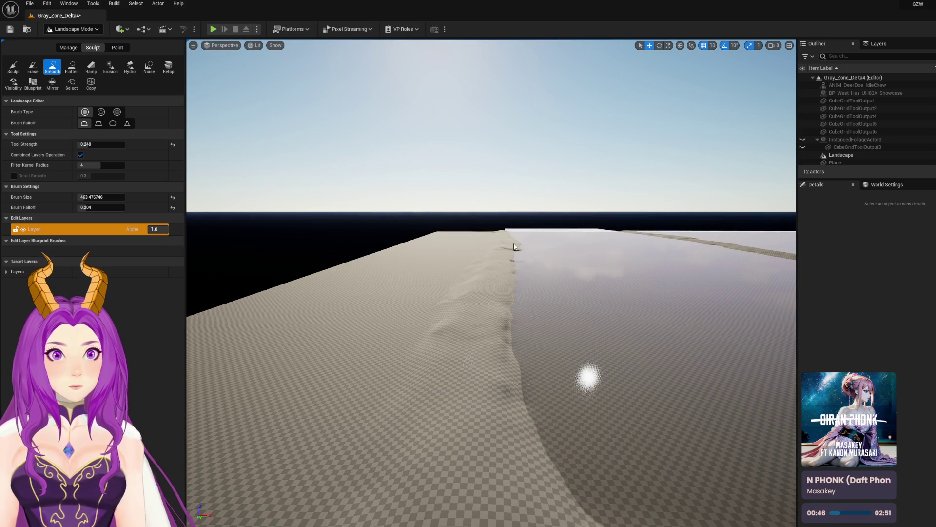
pyautogui.moveTo(516, 316)
pyautogui.mouseDown()
pyautogui.moveTo(516, 283)
pyautogui.moveTo(516, 315)
pyautogui.mouseUp()
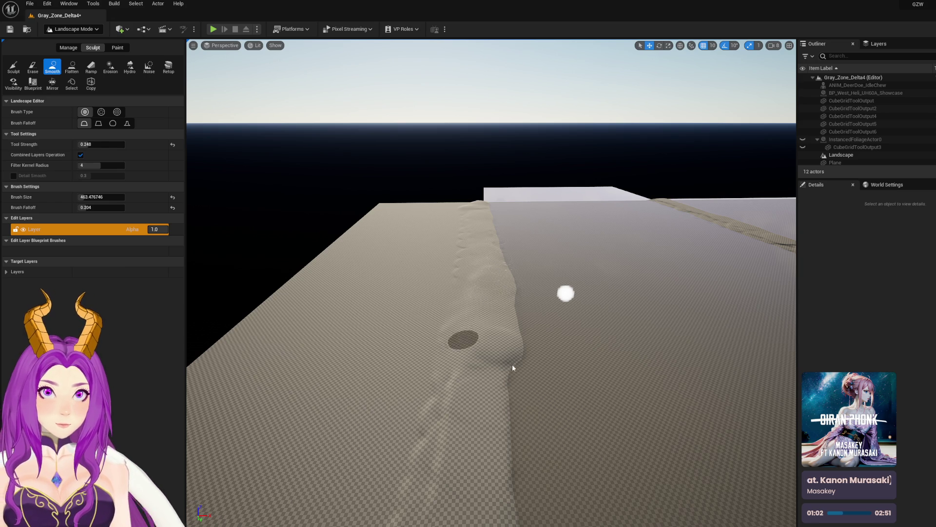
pyautogui.scroll(3, 496, 362)
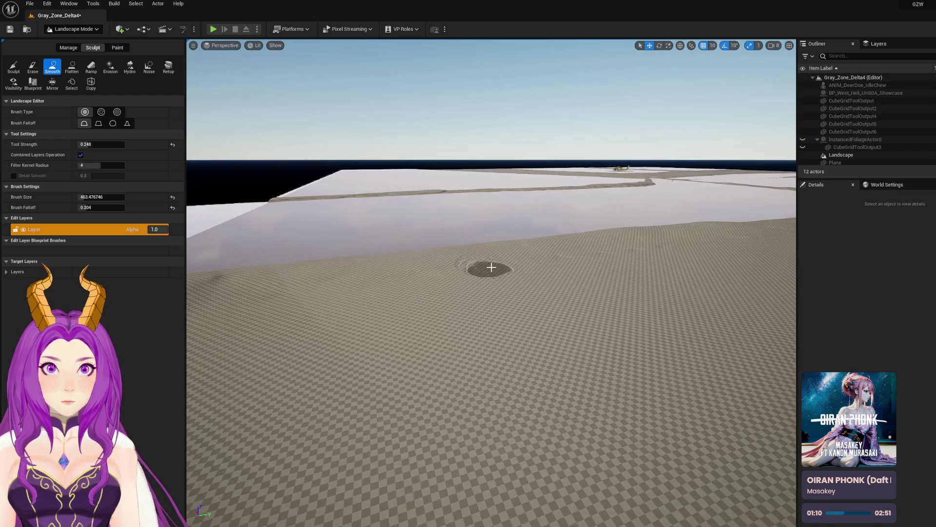
pyautogui.hotkey('ctrl', '3')
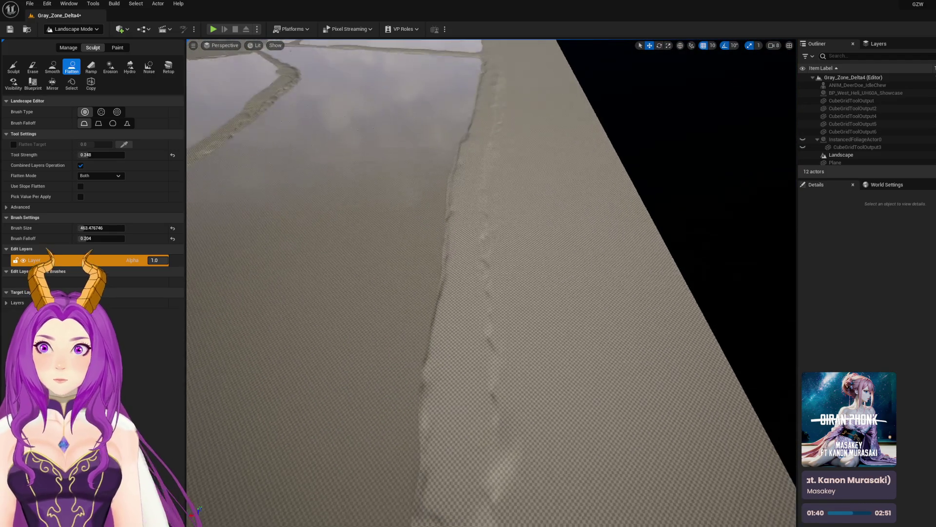
# Step: Return to Smooth, smooth the ridge along the water plane's edge, then exit landscape sculpting
pyautogui.click(52, 67)
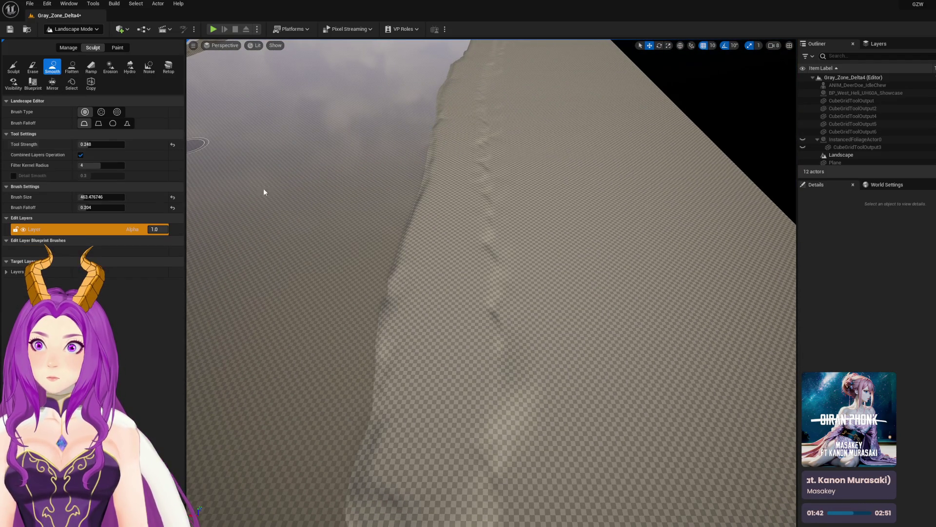
pyautogui.moveTo(491, 278); pyautogui.dragTo(486, 192)
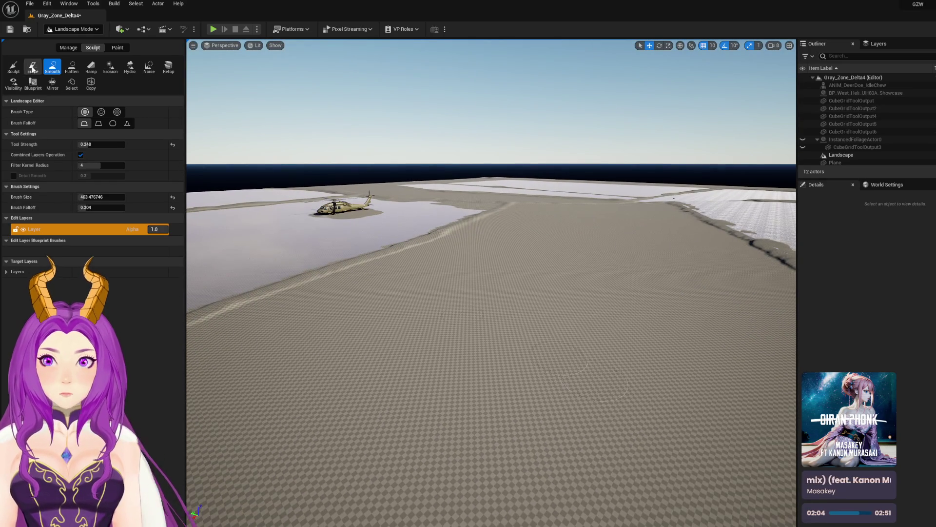
pyautogui.click(78, 31)
# Step: Return to Selection Mode, save, and select the landscape with plain selection (Q)
pyautogui.click(81, 40)
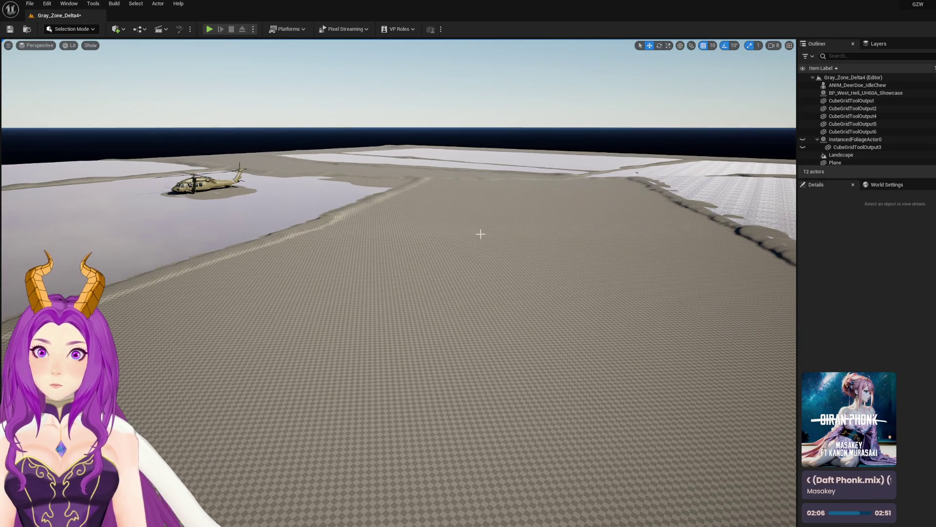
pyautogui.hotkey('ctrl', 's')
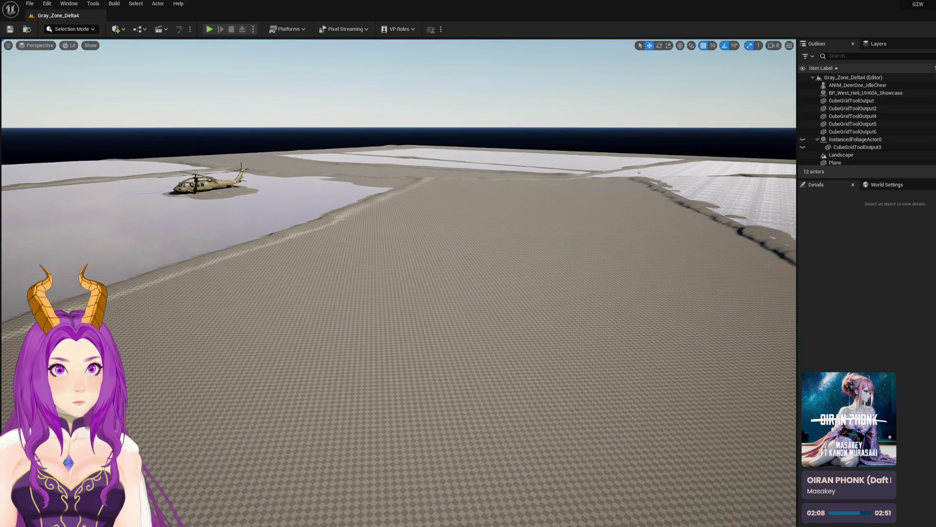
pyautogui.click(437, 230)
pyautogui.scroll(-10, 399, 283)
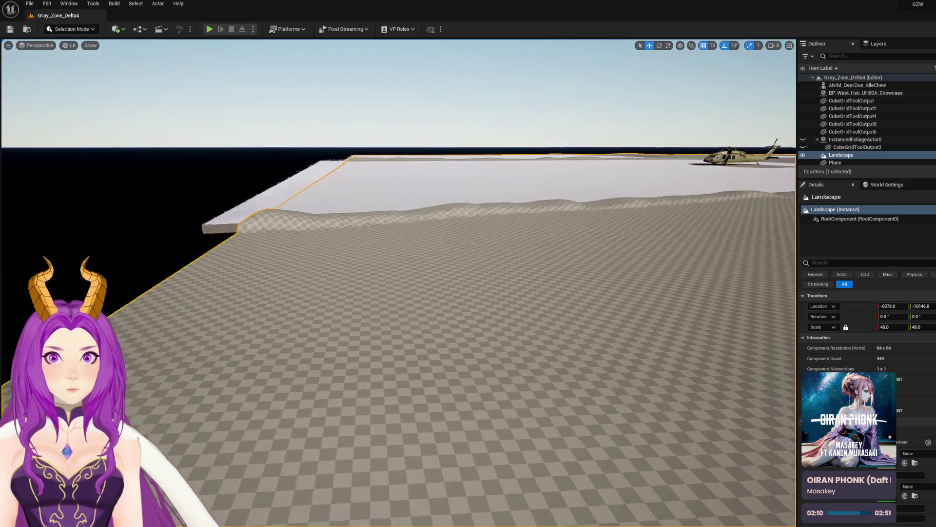
pyautogui.press('q')
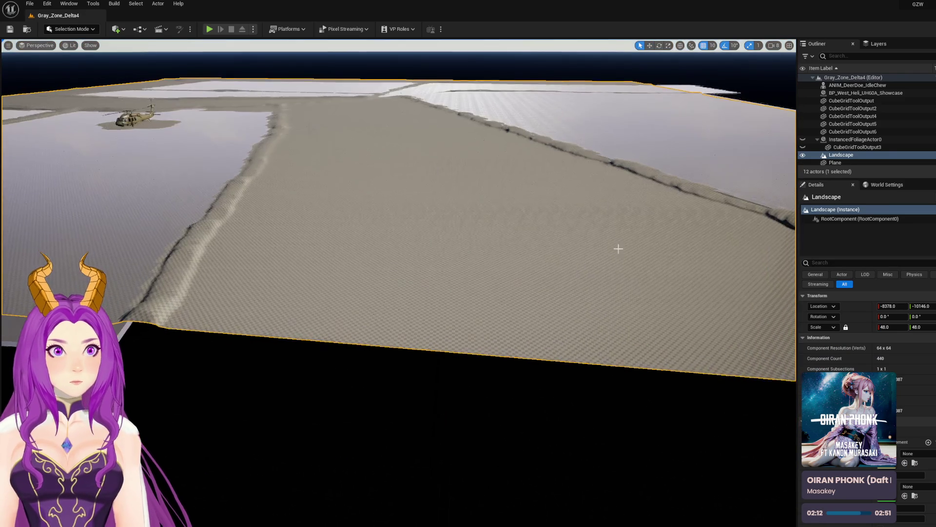
# Step: Nest CubeGridToolOutput3 under CubeGridToolOutput5 in the Outliner and save Gray_Zone_Delta4
pyautogui.click(847, 148)
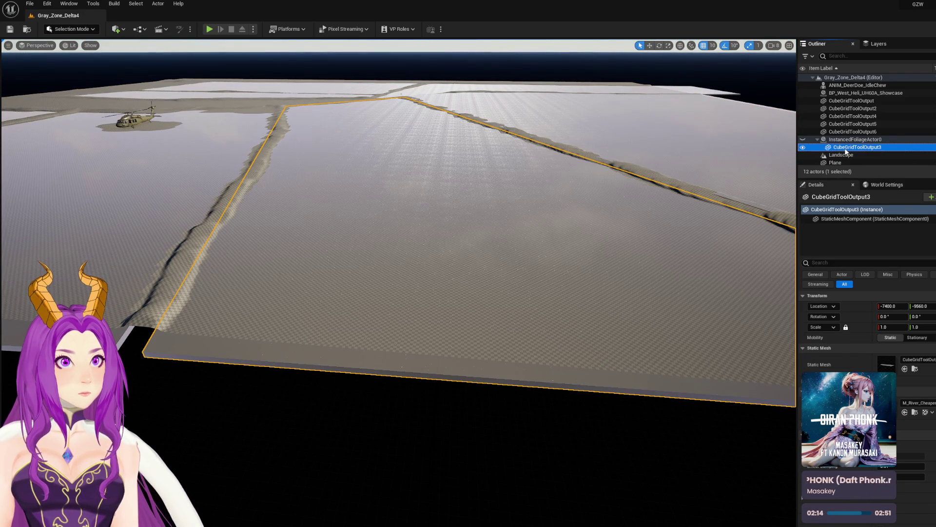
pyautogui.moveTo(846, 151); pyautogui.dragTo(853, 126)
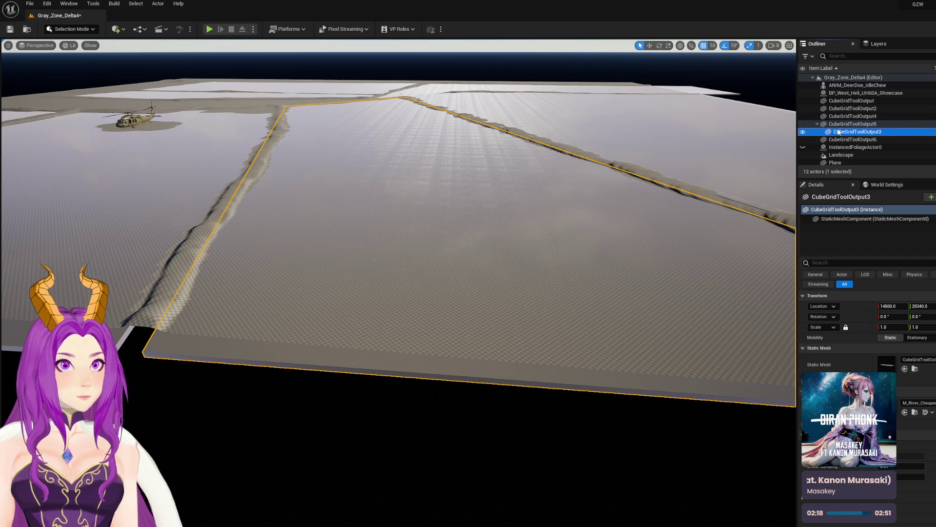
pyautogui.scroll(-5, 510, 194)
pyautogui.moveTo(430, 336); pyautogui.dragTo(431, 292)
pyautogui.hotkey('ctrl', 's')
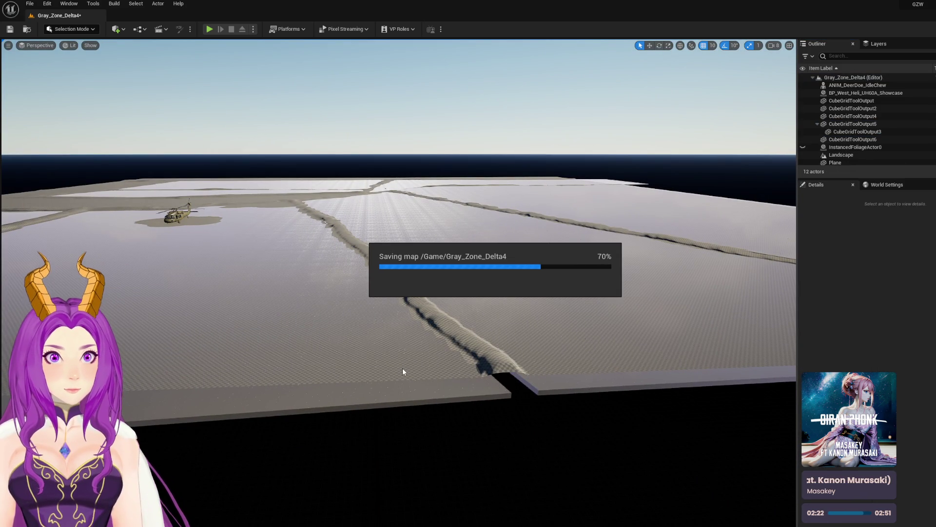
# Step: Swing the view low over the map's edge and open the editor mode list
pyautogui.moveTo(402, 372)
pyautogui.mouseDown()
pyautogui.moveTo(402, 327)
pyautogui.moveTo(517, 268)
pyautogui.mouseUp()
pyautogui.moveTo(461, 327)
pyautogui.mouseDown()
pyautogui.moveTo(446, 329)
pyautogui.moveTo(461, 327)
pyautogui.mouseUp()
pyautogui.click(73, 29)
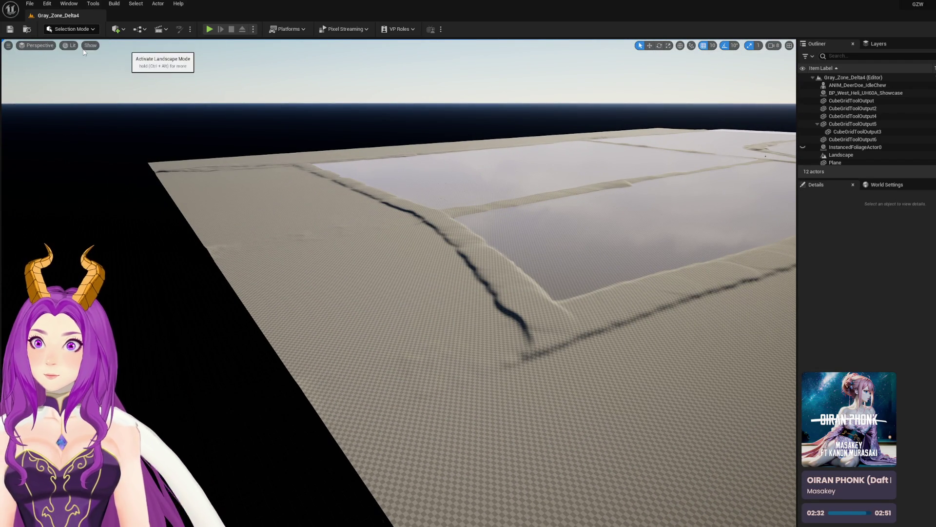
# Step: Enter Landscape mode, smooth the ridge beside the water plane along its length, and save
pyautogui.click(85, 51)
pyautogui.moveTo(581, 352); pyautogui.dragTo(579, 319)
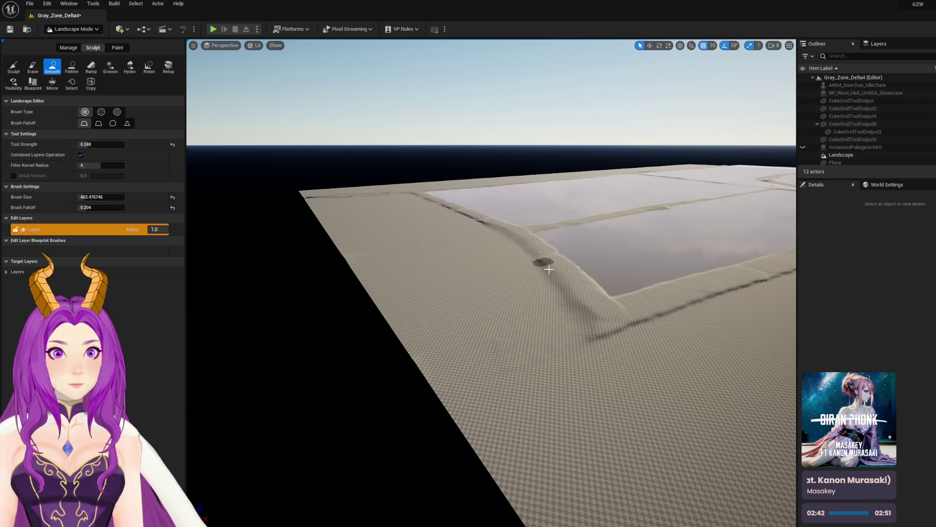
pyautogui.moveTo(572, 305)
pyautogui.mouseDown()
pyautogui.moveTo(579, 331)
pyautogui.moveTo(679, 305)
pyautogui.mouseUp()
pyautogui.scroll(5, 680, 305)
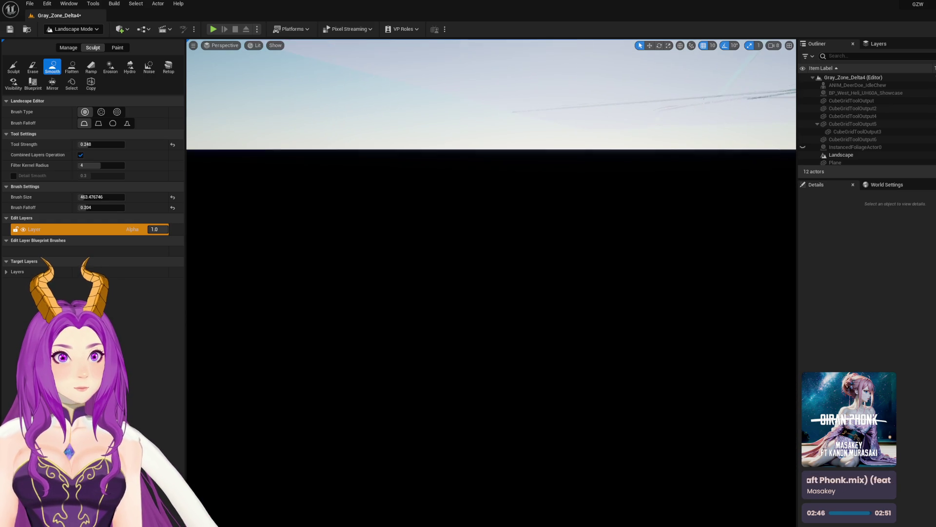
pyautogui.scroll(-5, 543, 260)
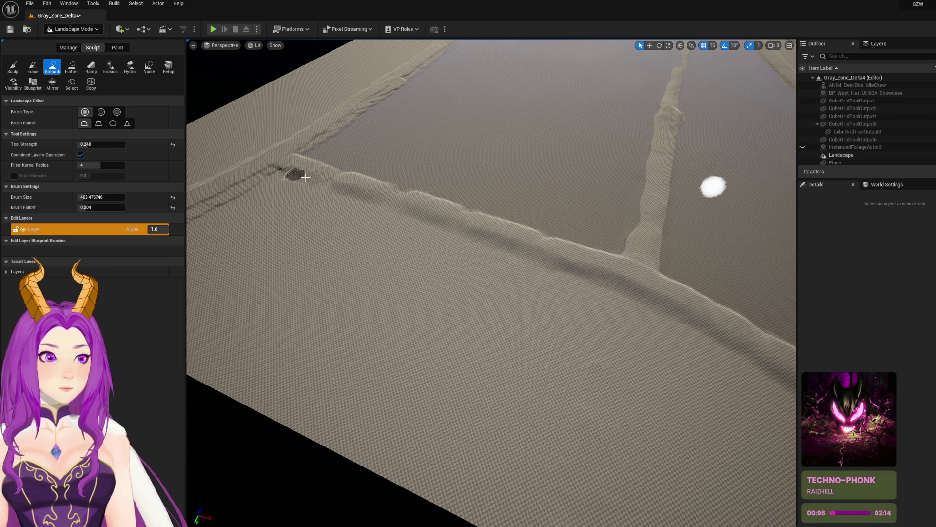
pyautogui.scroll(-5, 291, 180)
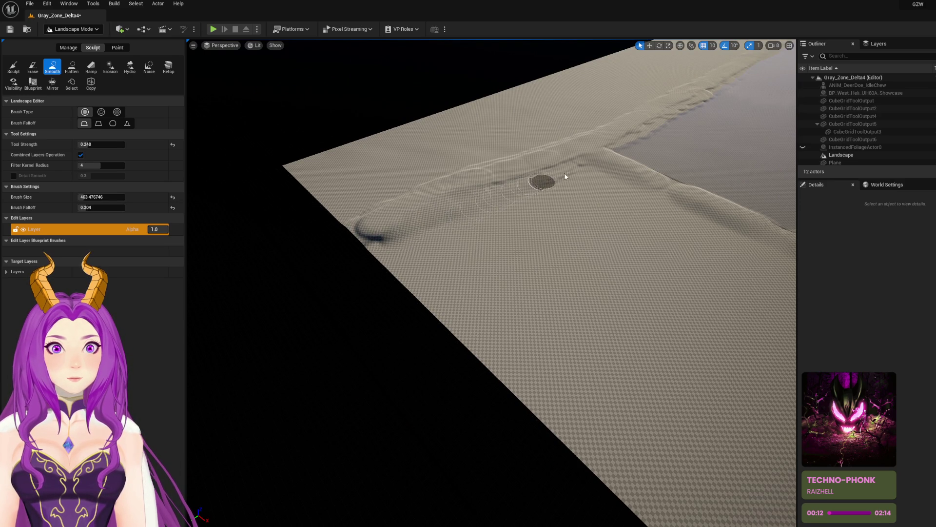
pyautogui.moveTo(390, 241); pyautogui.dragTo(545, 227)
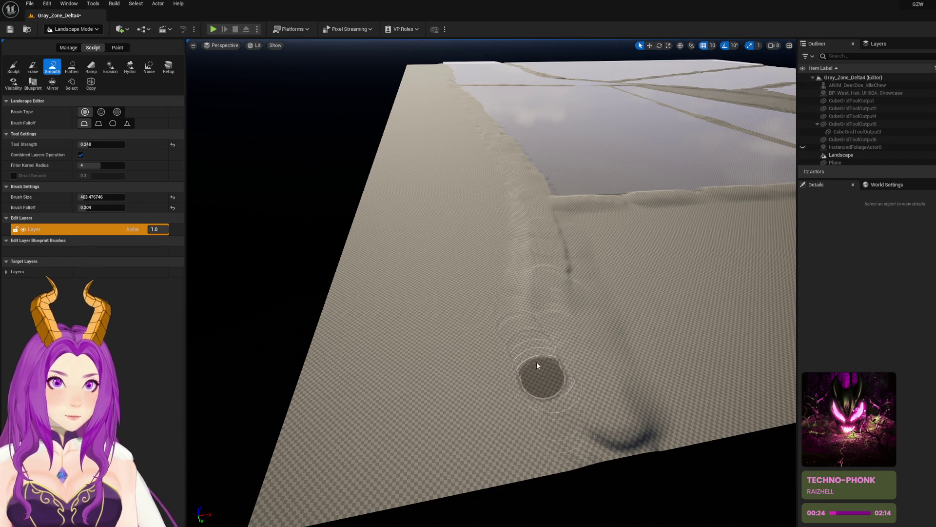
pyautogui.moveTo(568, 414)
pyautogui.mouseDown()
pyautogui.moveTo(573, 400)
pyautogui.moveTo(516, 376)
pyautogui.mouseUp()
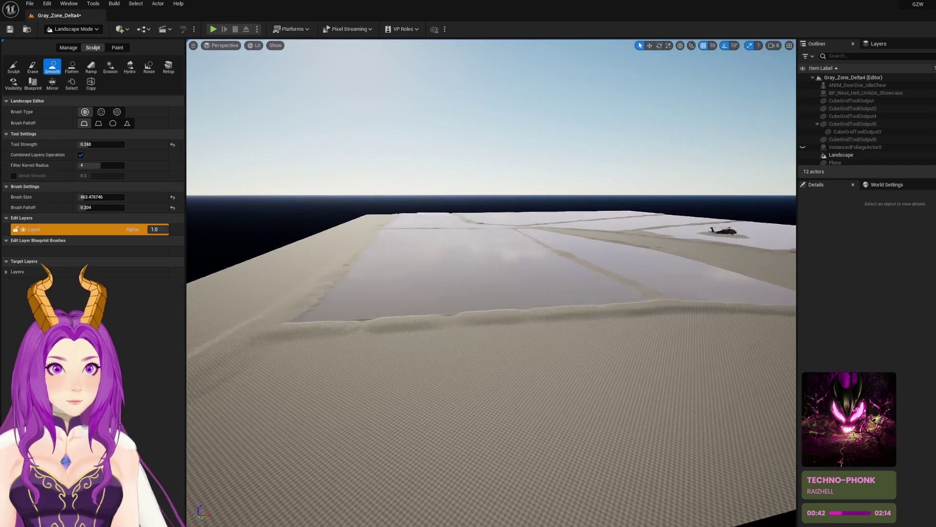
pyautogui.hotkey('ctrl', 's')
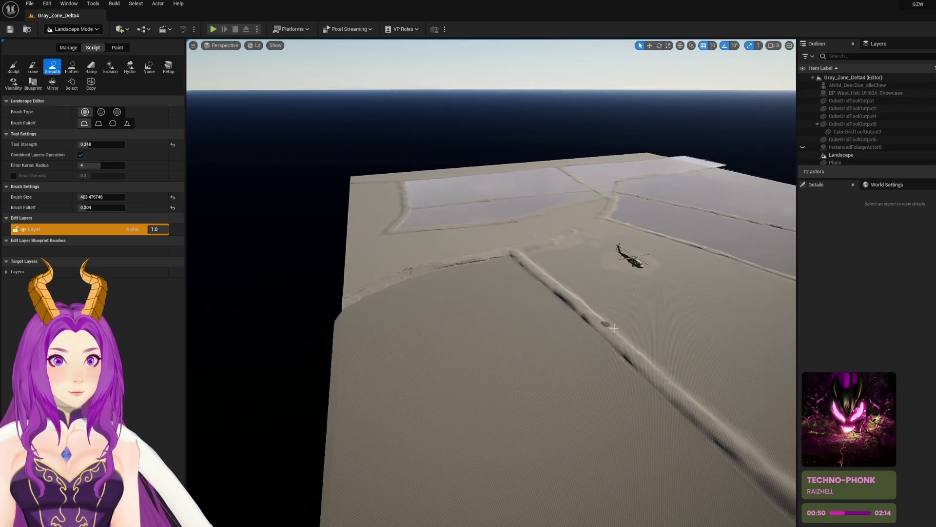
# Step: Leave landscape sculpting for Selection Mode, select the landscape, and save the level
pyautogui.click(99, 28)
pyautogui.click(99, 28)
pyautogui.click(98, 30)
pyautogui.click(95, 32)
pyautogui.hotkey('shift', '1')
pyautogui.click(441, 260)
pyautogui.hotkey('ctrl', 's')
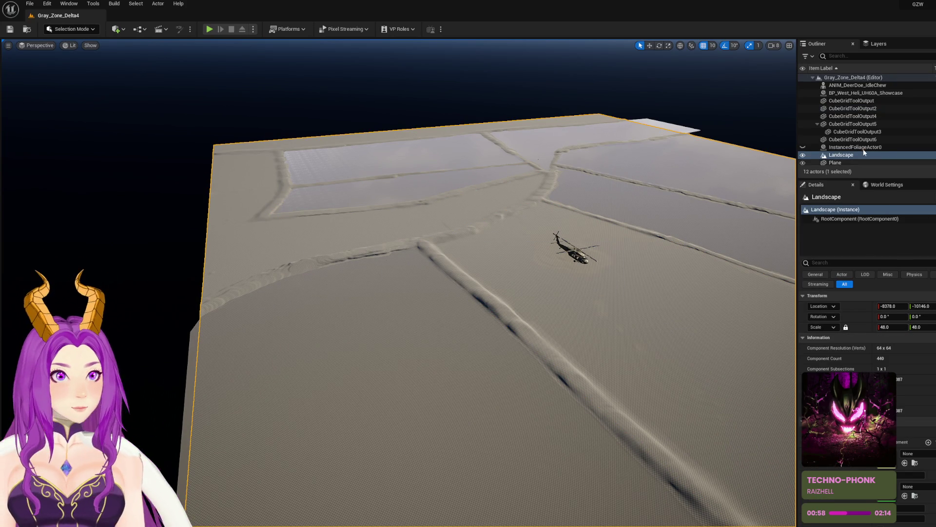
# Step: Browse and filter the Landscape Material choices in Details, closing without applying one
pyautogui.scroll(-3, 929, 380)
pyautogui.click(927, 413)
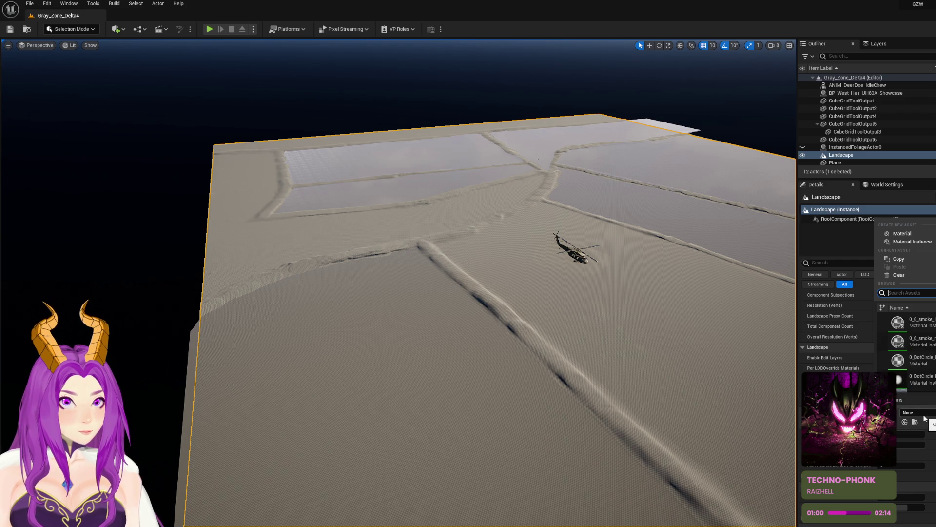
pyautogui.scroll(-10, 913, 371)
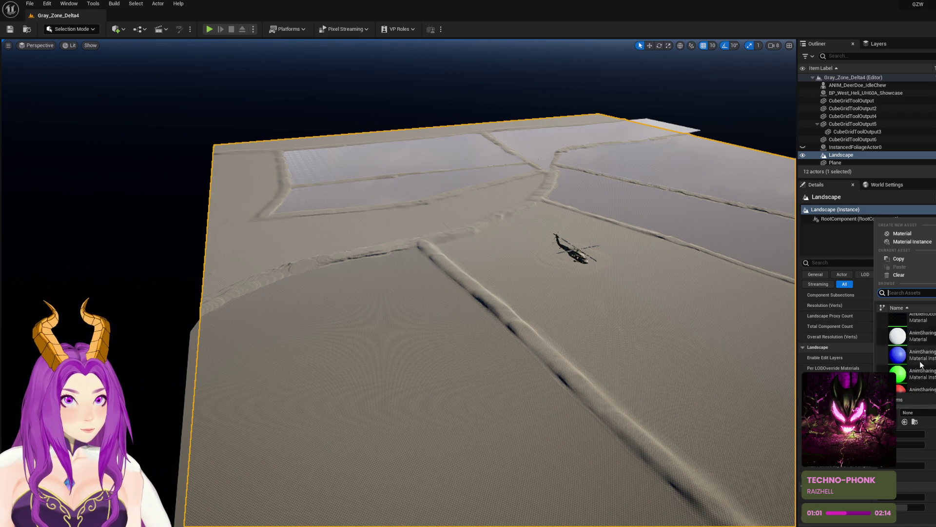
pyautogui.scroll(-10, 925, 358)
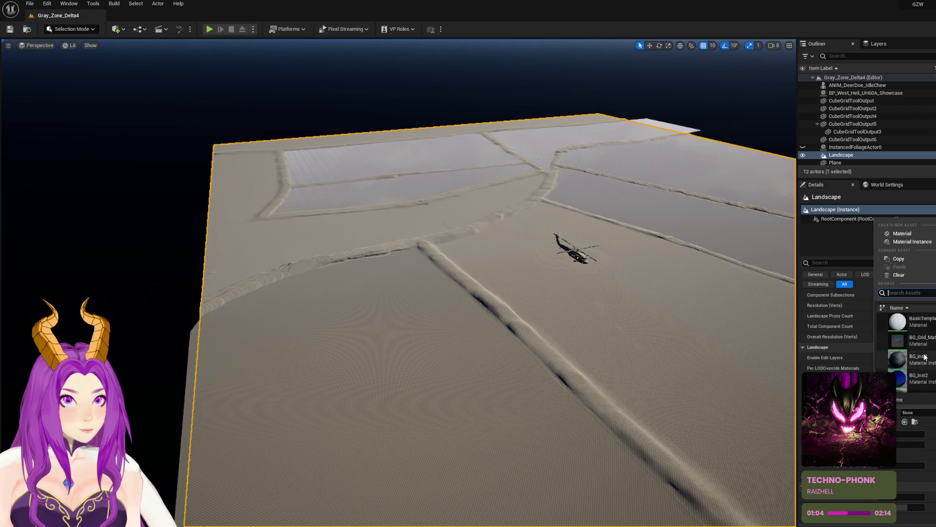
pyautogui.scroll(-10, 925, 352)
pyautogui.write('landscap')
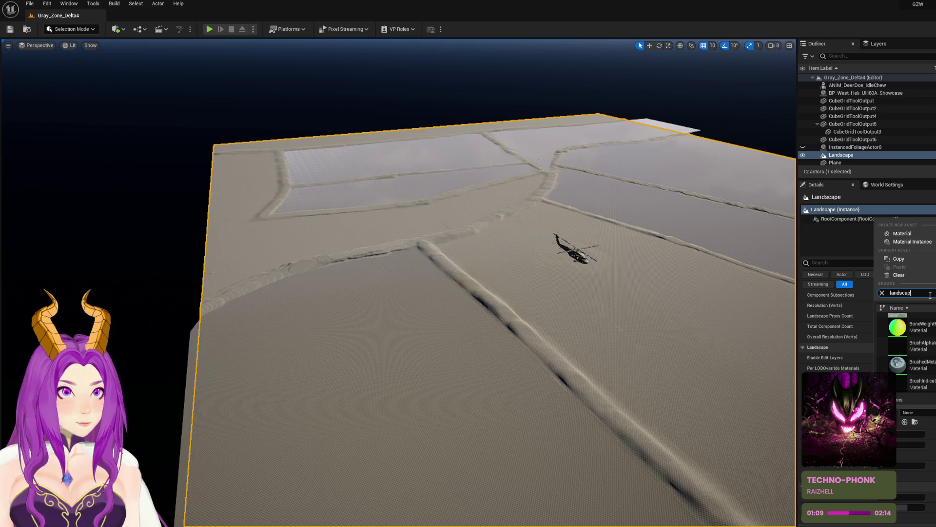
pyautogui.write('e')
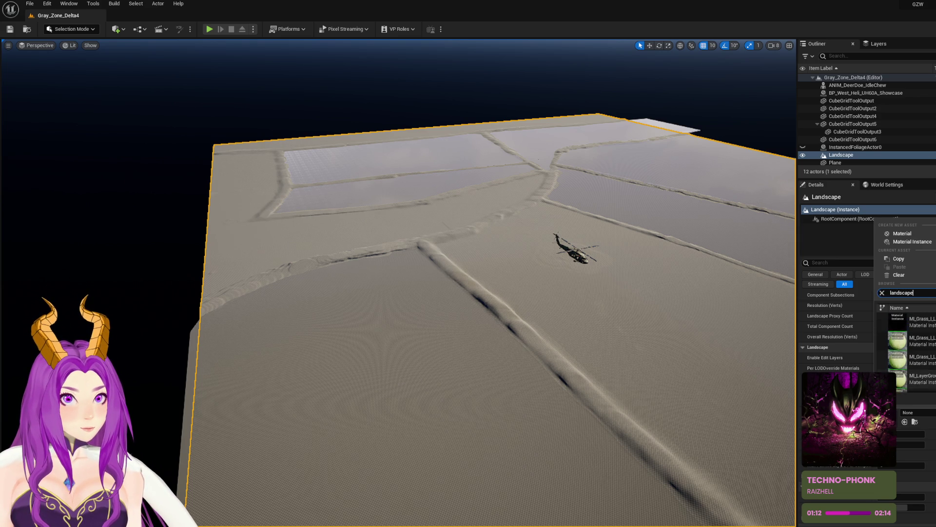
pyautogui.scroll(2, 907, 351)
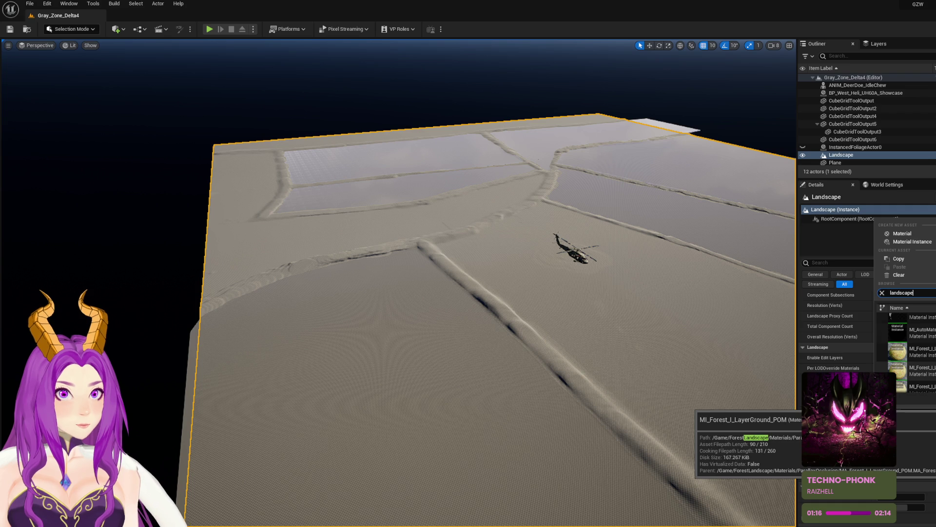
pyautogui.scroll(-1, 908, 351)
pyautogui.scroll(1, 934, 361)
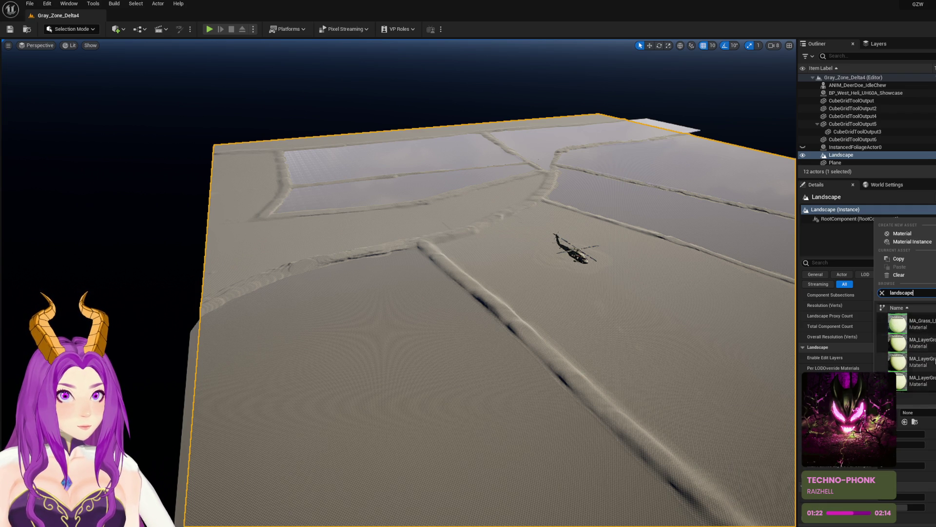
pyautogui.click(935, 362)
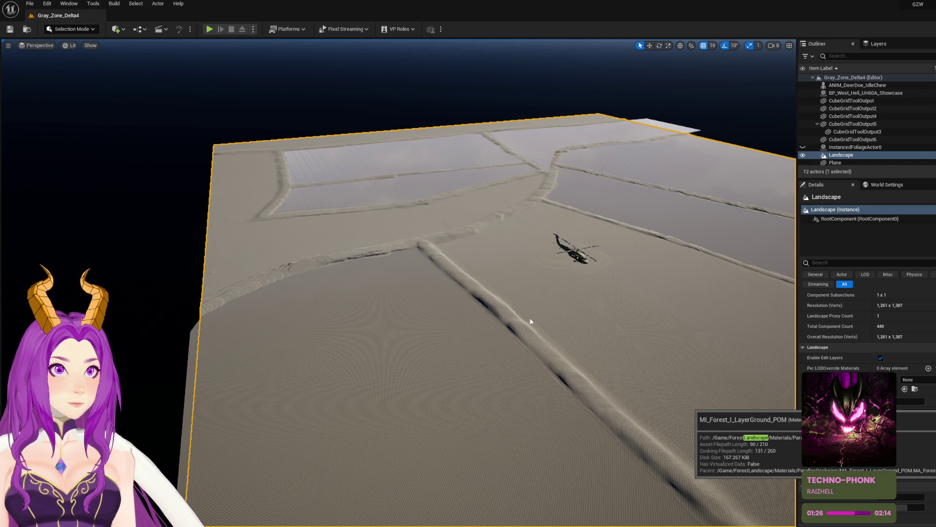
pyautogui.rightClick(523, 332)
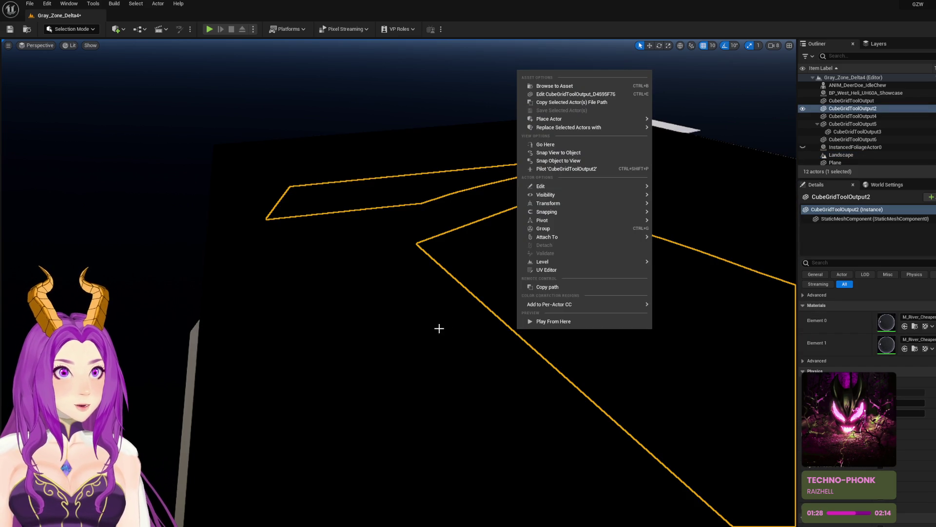
# Step: Frame CubeGridToolOutput2 and the Landscape, select the Landscape, and save the level
pyautogui.press('Escape')
pyautogui.press('f')
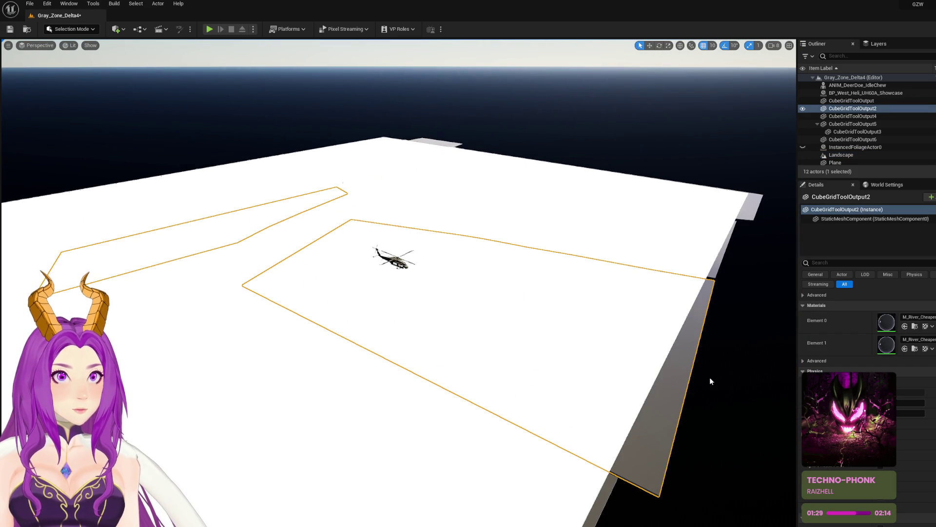
pyautogui.click(720, 376)
pyautogui.moveTo(720, 376); pyautogui.dragTo(643, 313)
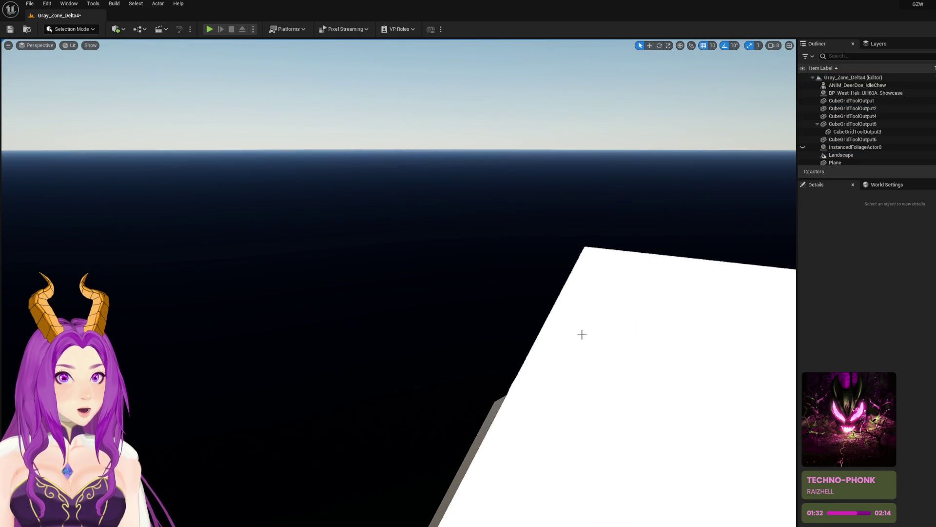
pyautogui.click(557, 359)
pyautogui.press('f')
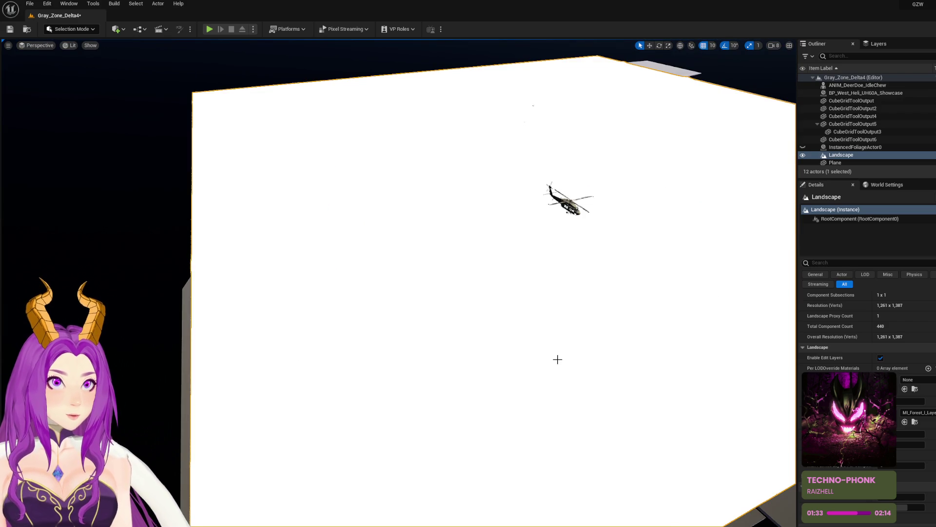
pyautogui.press('Escape')
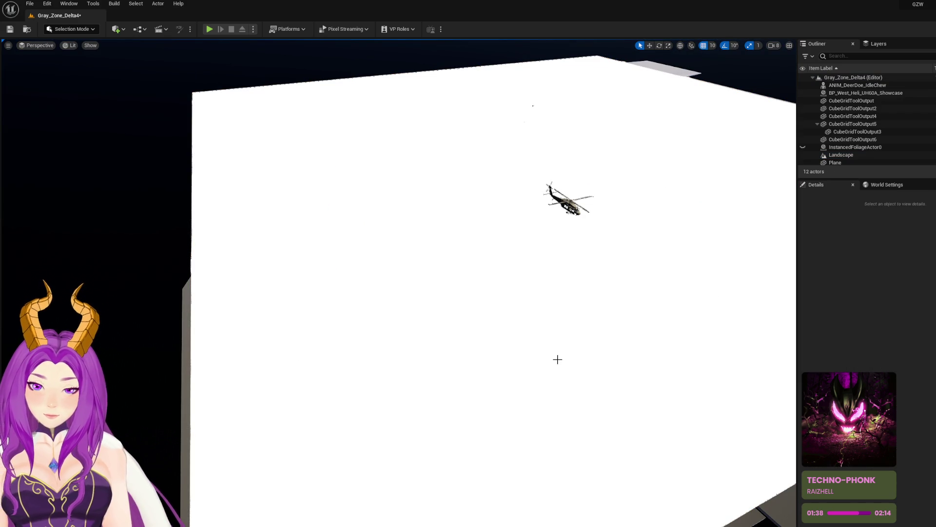
pyautogui.click(557, 359)
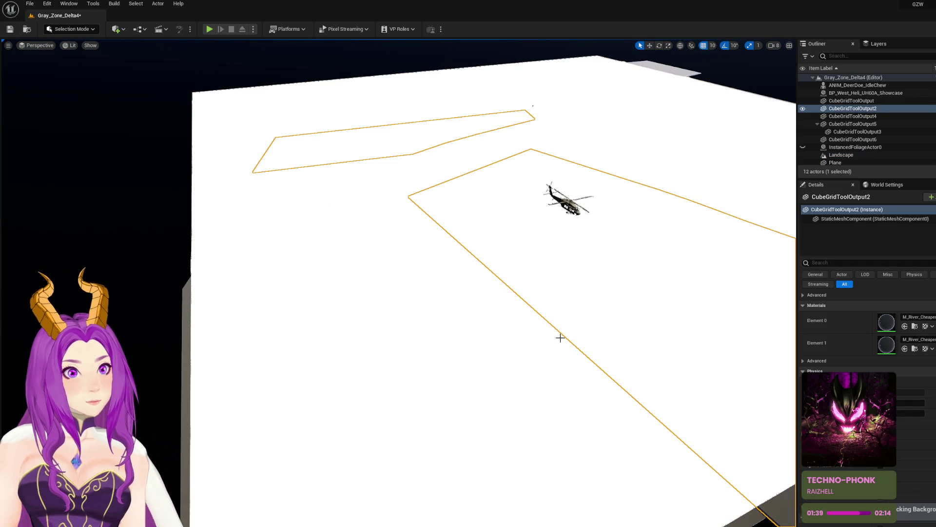
pyautogui.click(842, 154)
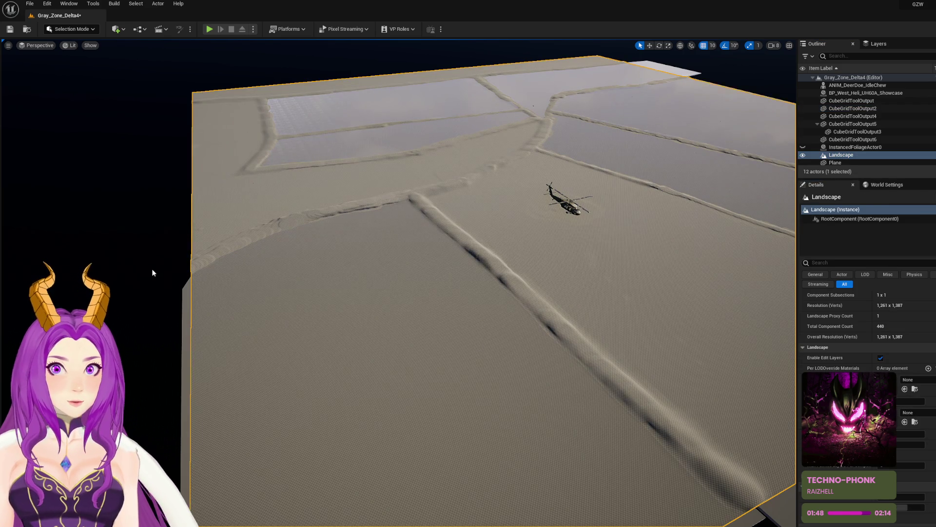
pyautogui.click(151, 268)
pyautogui.hotkey('ctrl', 's')
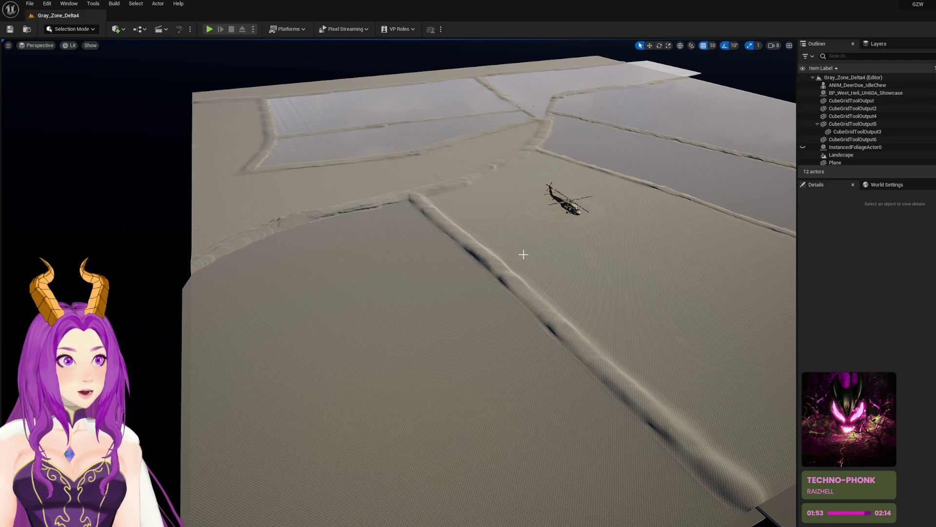
# Step: Check the Landscape's Phys Material choices, leaving it None, and open the Content Drawer
pyautogui.click(697, 257)
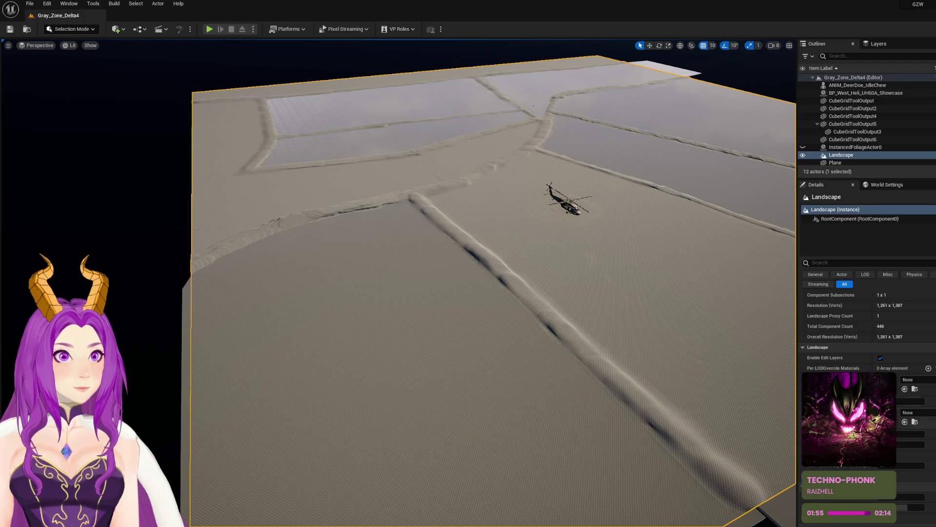
pyautogui.click(916, 380)
pyautogui.scroll(-2, 907, 319)
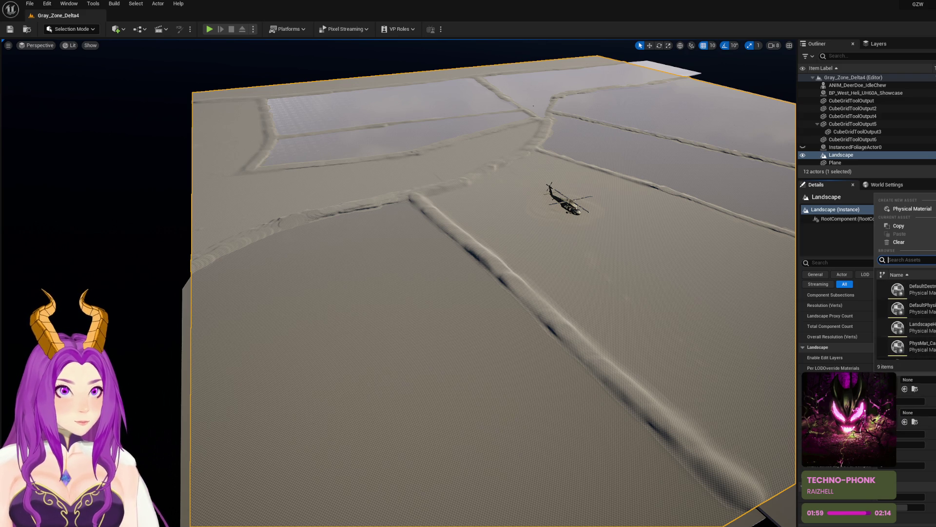
pyautogui.press('Escape')
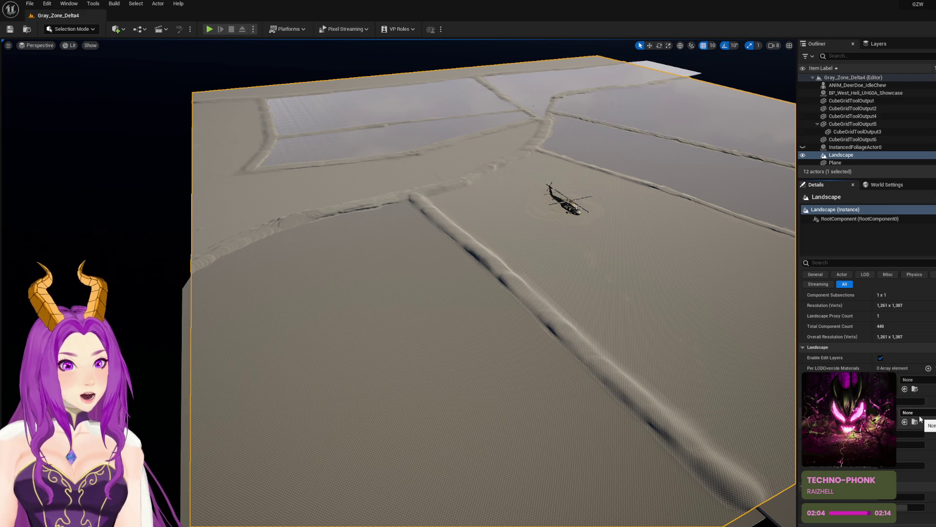
pyautogui.click(914, 422)
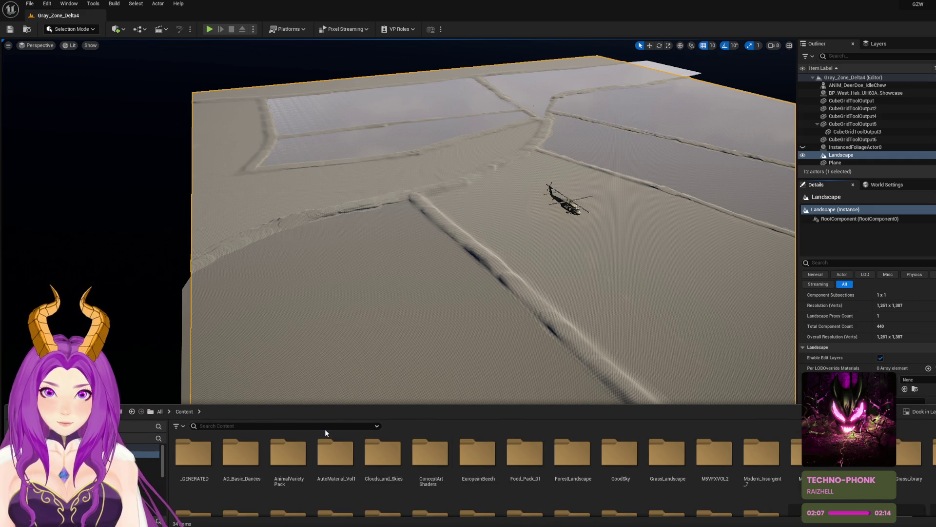
# Step: Search 'landscape' in the Content Browser and open the folder holding the fl1_baseGround assets
pyautogui.write('lands')
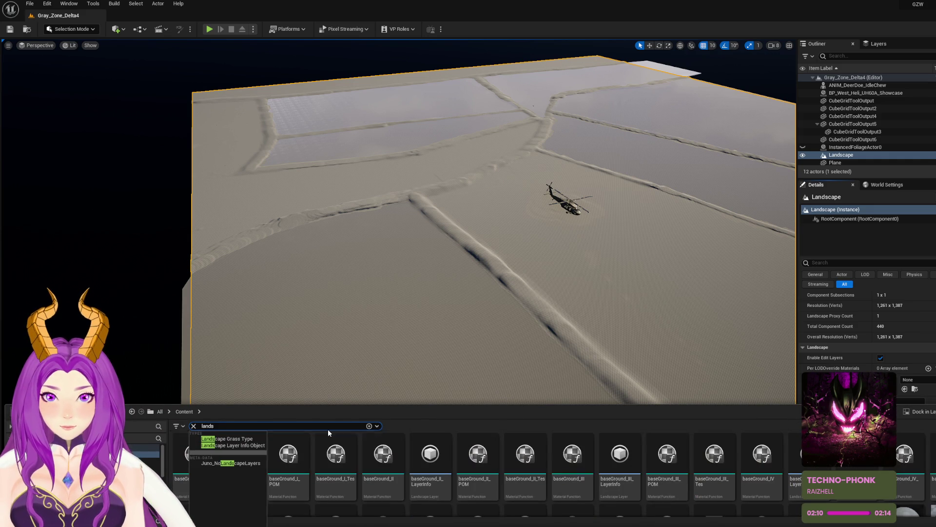
pyautogui.write('cape')
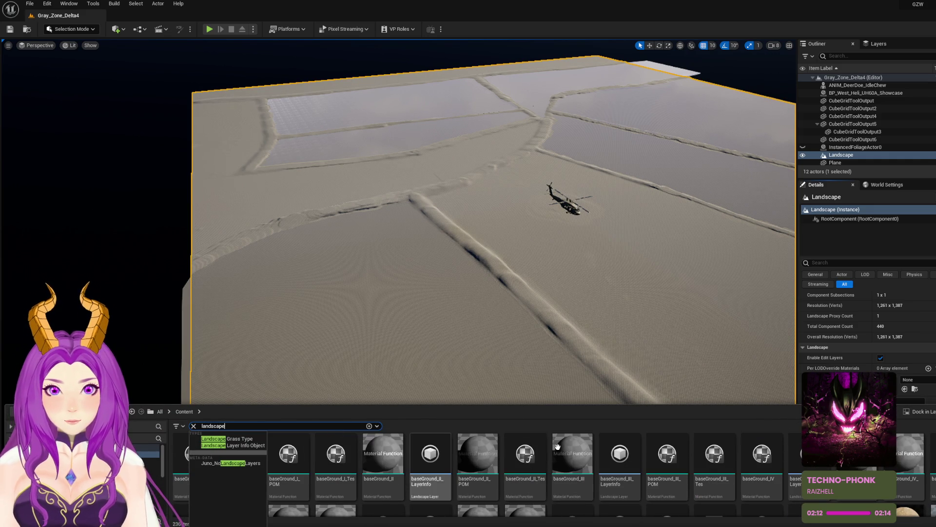
pyautogui.moveTo(439, 220)
pyautogui.mouseDown()
pyautogui.moveTo(400, 224)
pyautogui.moveTo(439, 220)
pyautogui.mouseUp()
pyautogui.scroll(-3, 564, 488)
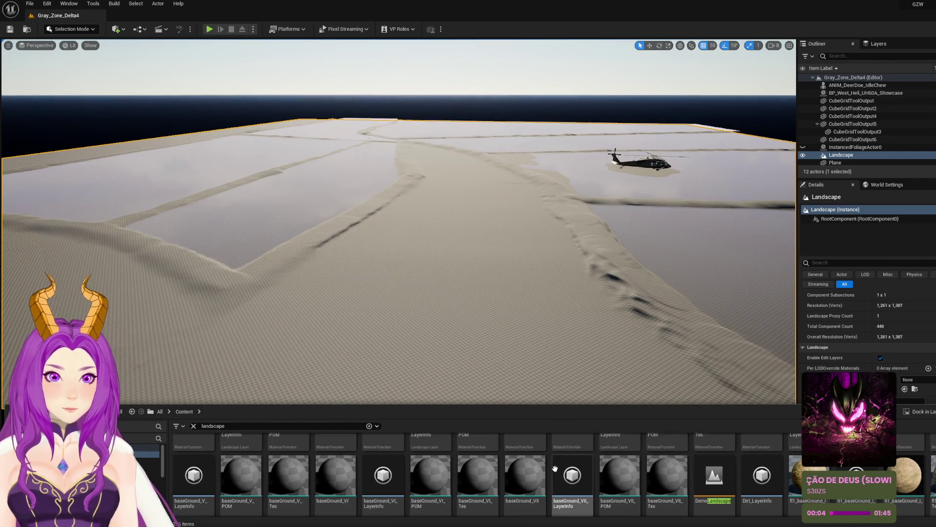
pyautogui.moveTo(904, 482)
pyautogui.mouseDown()
pyautogui.moveTo(541, 326)
pyautogui.moveTo(475, 310)
pyautogui.moveTo(902, 494)
pyautogui.moveTo(667, 480)
pyautogui.moveTo(906, 498)
pyautogui.moveTo(533, 346)
pyautogui.moveTo(713, 461)
pyautogui.moveTo(801, 480)
pyautogui.mouseUp()
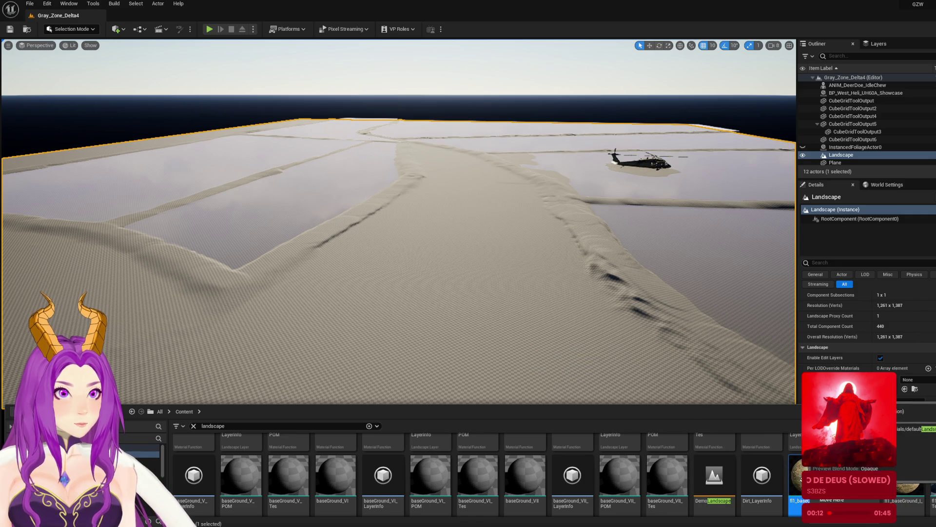
pyautogui.click(854, 302)
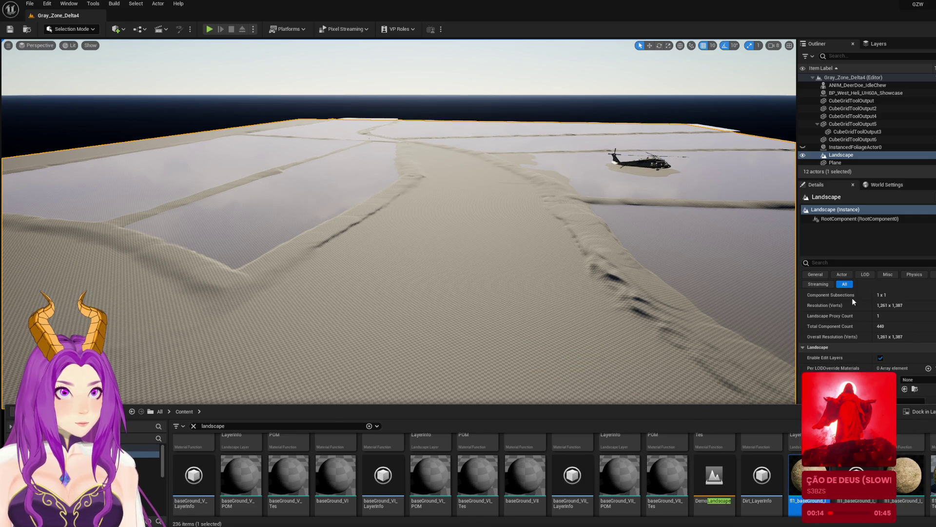
# Step: Try placing and assigning fl1_baseGround_I Inst as the landscape material, dismissing the move/copy prompt
pyautogui.moveTo(256, 479)
pyautogui.mouseDown()
pyautogui.moveTo(275, 442)
pyautogui.moveTo(412, 323)
pyautogui.moveTo(409, 343)
pyautogui.mouseUp()
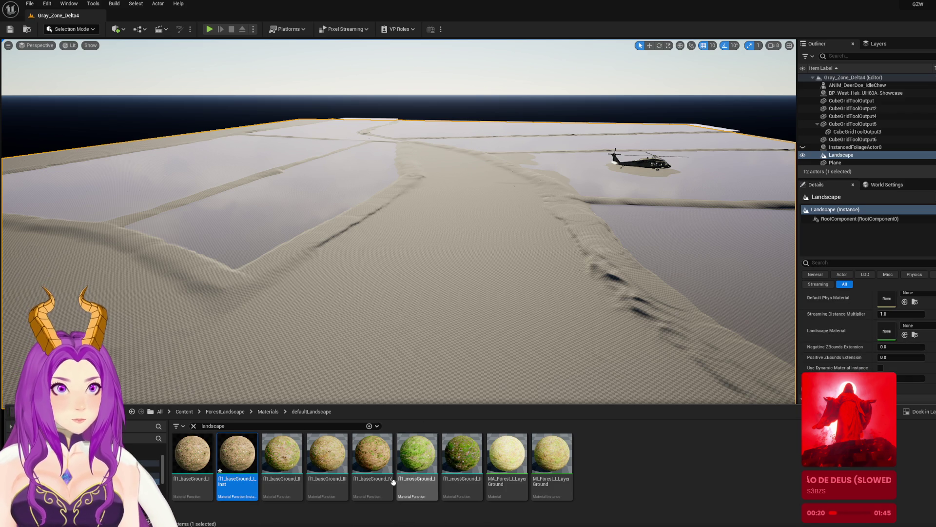
pyautogui.moveTo(238, 456)
pyautogui.mouseDown()
pyautogui.moveTo(439, 424)
pyautogui.moveTo(847, 316)
pyautogui.moveTo(888, 328)
pyautogui.mouseUp()
pyautogui.moveTo(551, 454)
pyautogui.mouseDown()
pyautogui.moveTo(639, 436)
pyautogui.moveTo(573, 473)
pyautogui.mouseUp()
pyautogui.click(623, 464)
# Step: Inspect fl1_baseGround_II's asset actions, then open MI_Forest_I_LayerGround for editing
pyautogui.click(295, 463)
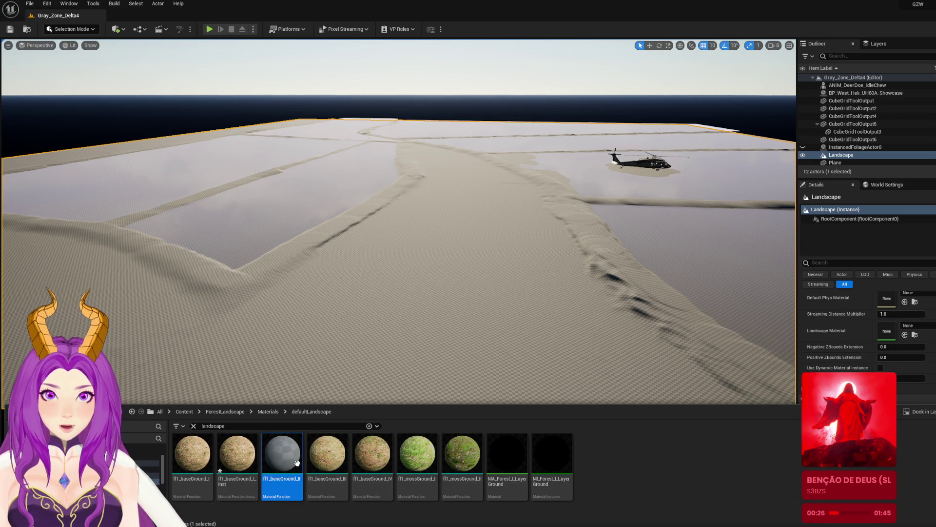
pyautogui.rightClick(295, 464)
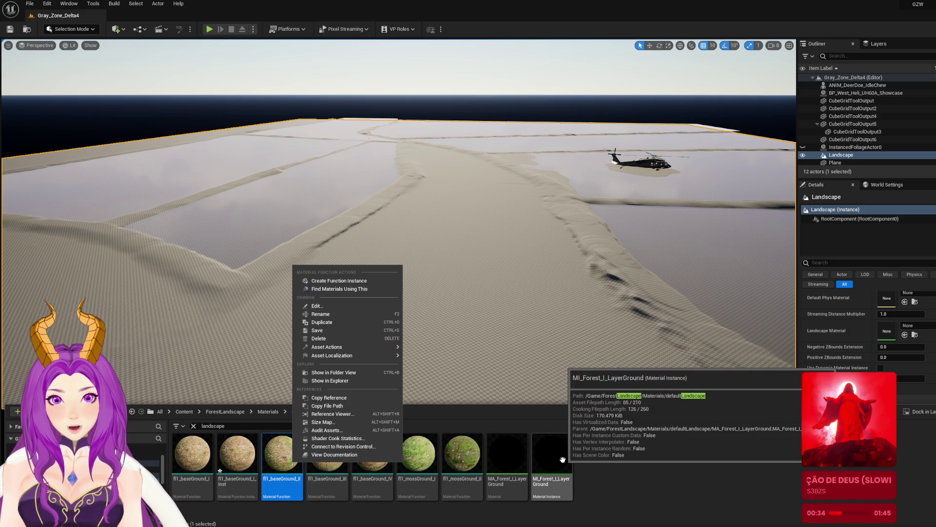
pyautogui.click(293, 488)
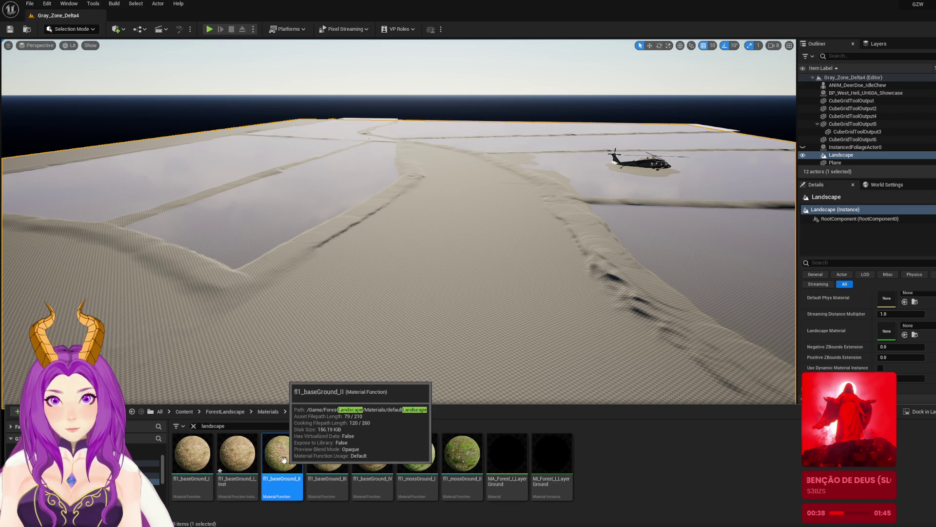
pyautogui.rightClick(284, 460)
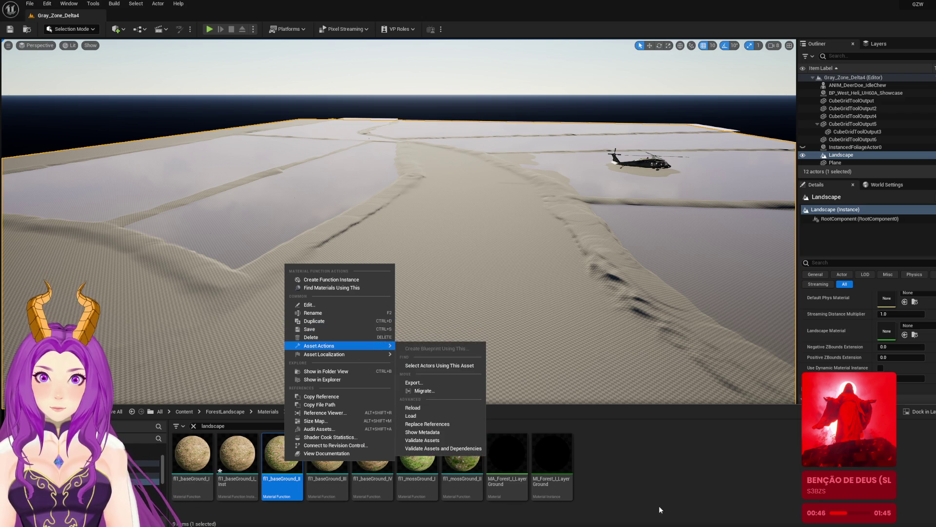
pyautogui.click(609, 468)
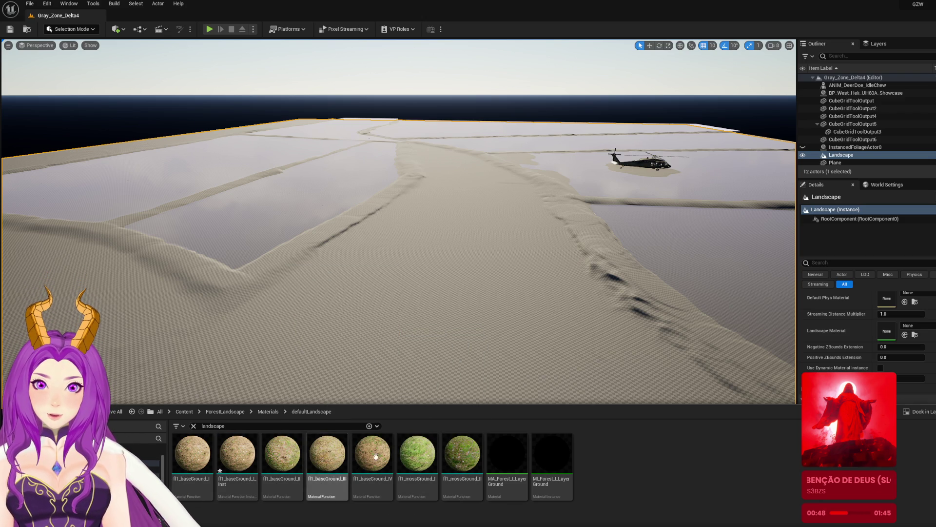
pyautogui.doubleClick(546, 453)
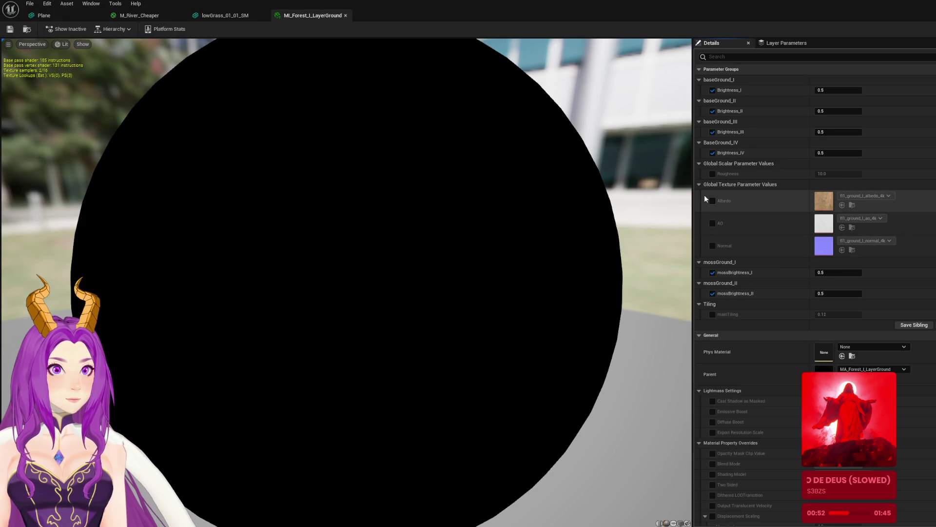
# Step: Open the fl1_ground_I_albedo_4k texture, then return to the MI_Forest_I_LayerGround instance
pyautogui.doubleClick(825, 199)
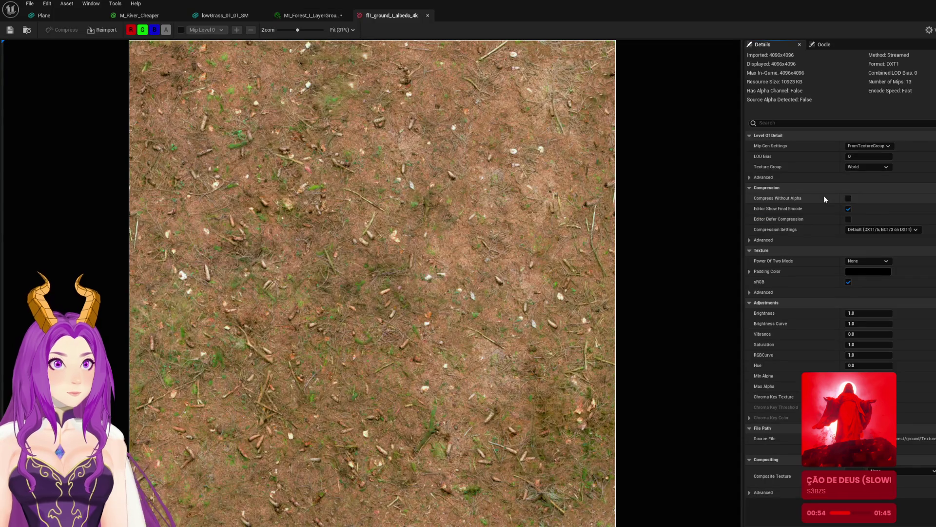
pyautogui.click(307, 16)
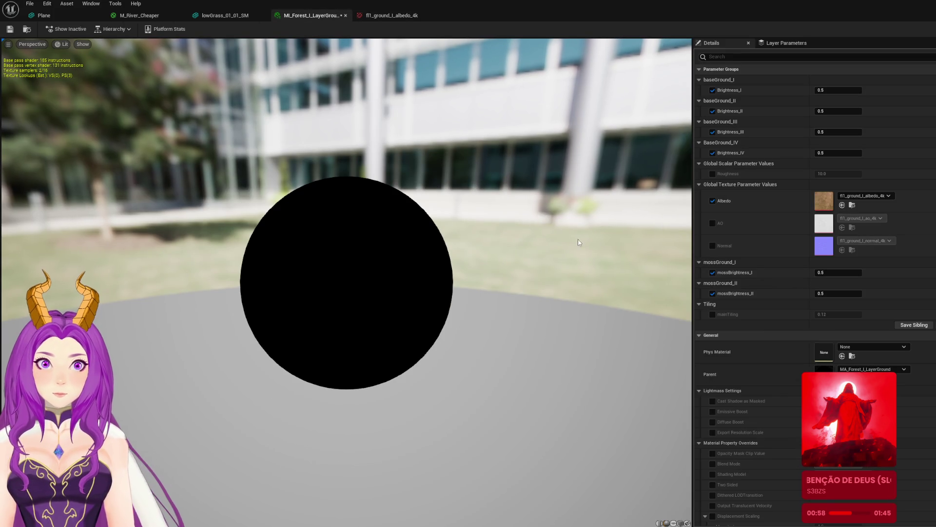
pyautogui.scroll(-2, 751, 367)
pyautogui.scroll(-2, 747, 400)
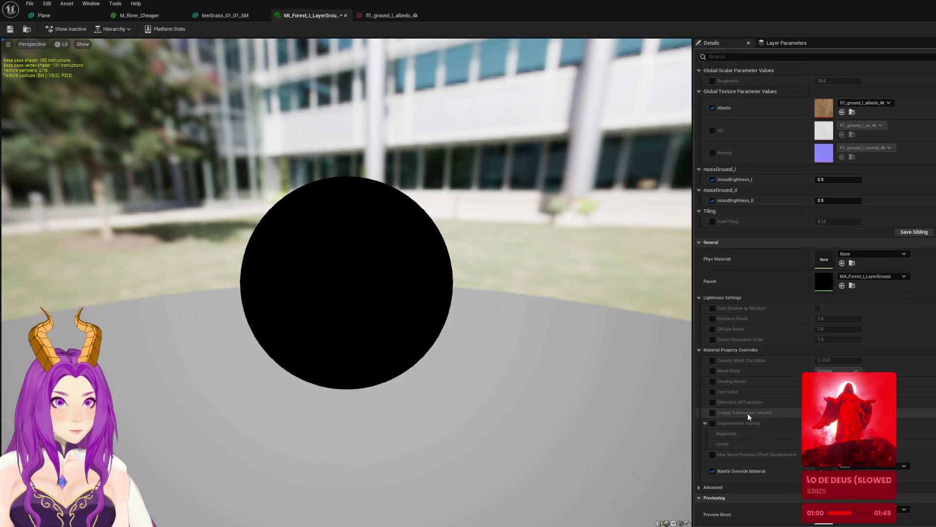
pyautogui.scroll(3, 787, 356)
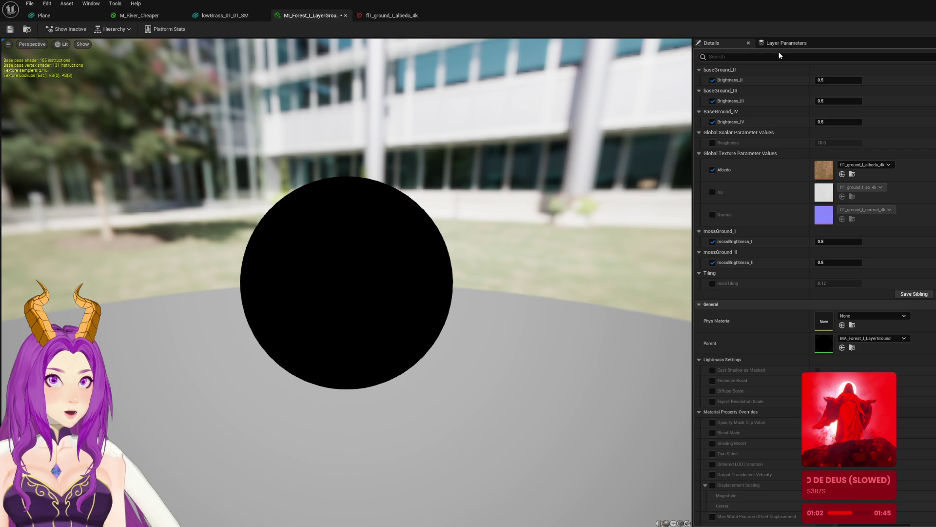
# Step: Filter the properties and turn off the Two Sided override, then clear the search
pyautogui.write('two')
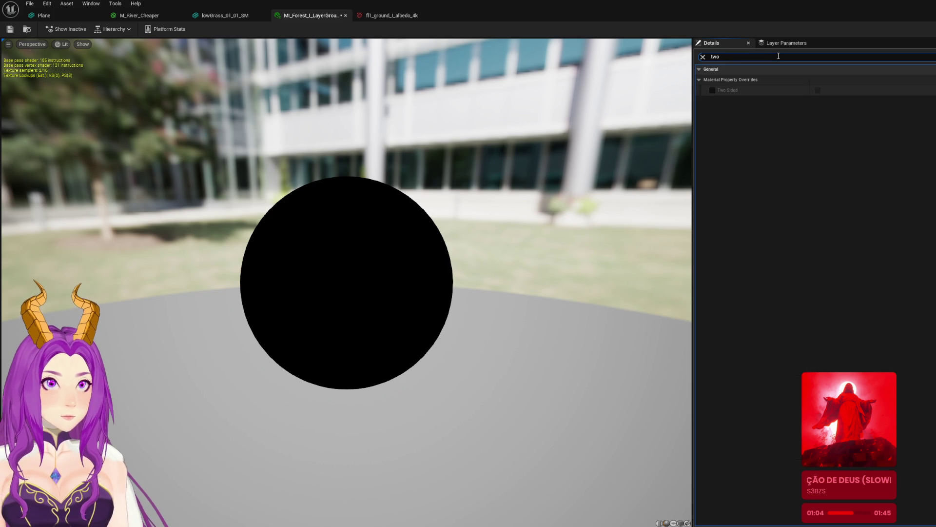
pyautogui.click(712, 91)
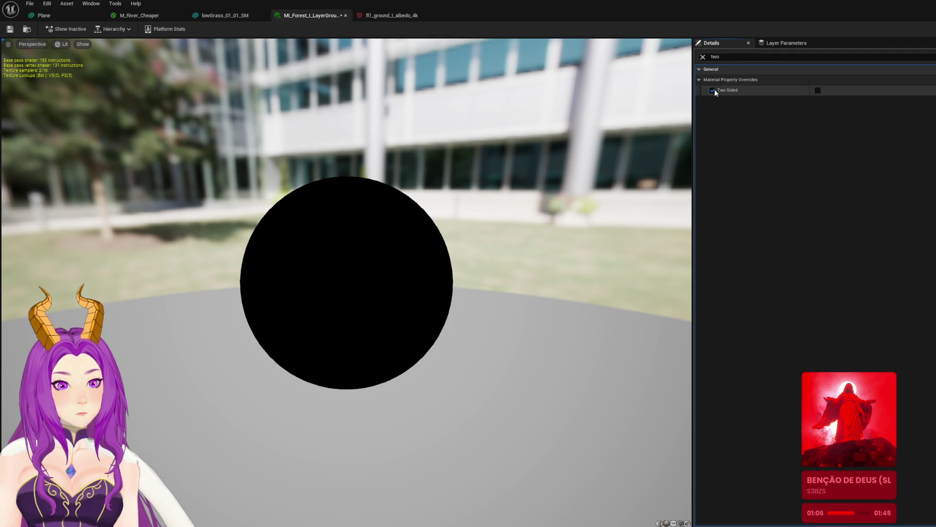
pyautogui.scroll(3, 347, 283)
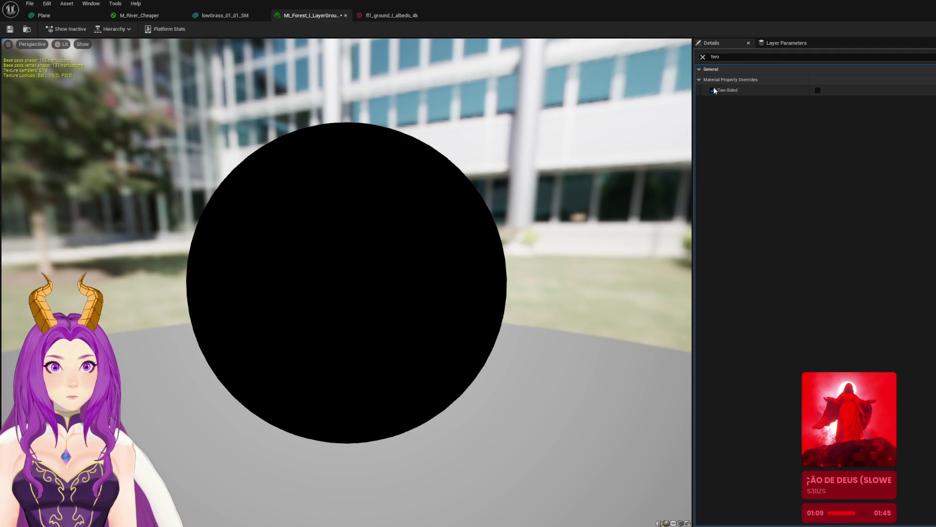
pyautogui.click(712, 90)
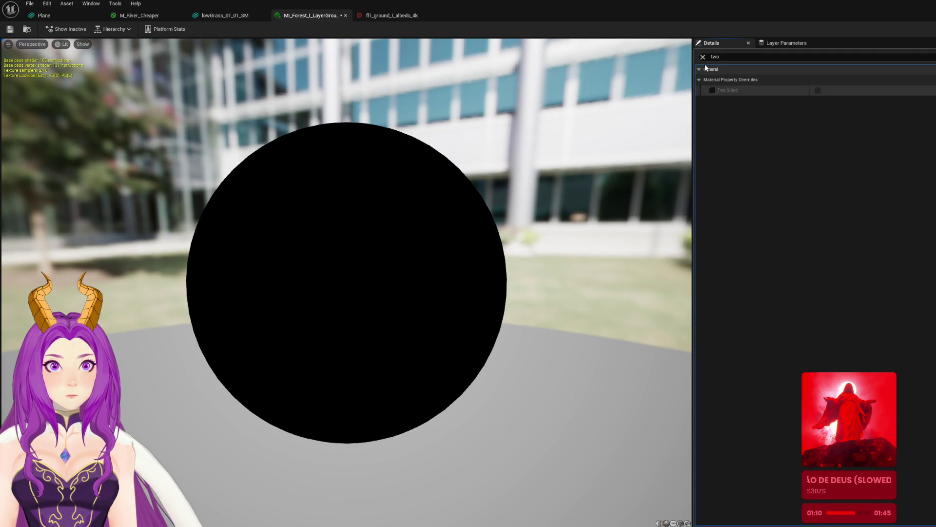
pyautogui.click(703, 57)
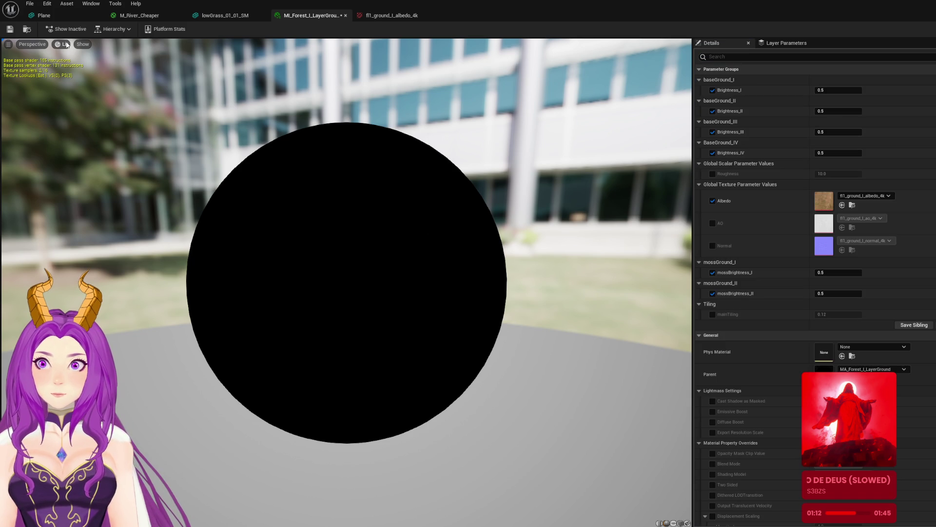
# Step: Browse parent materials without changing, view the albedo texture, and return to the Gray_Zone_Delta4 level
pyautogui.scroll(2, 366, 108)
pyautogui.scroll(-4, 536, 141)
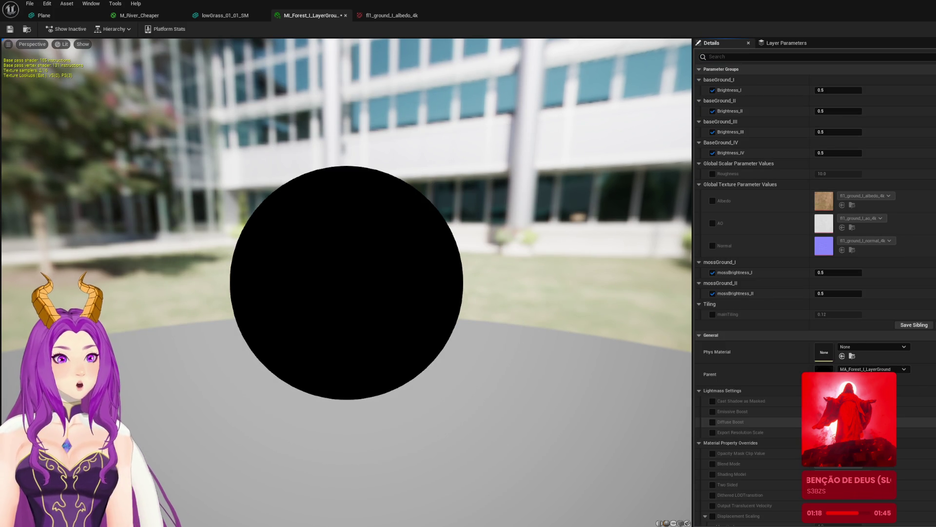
pyautogui.click(902, 369)
pyautogui.click(902, 369)
pyautogui.click(902, 369)
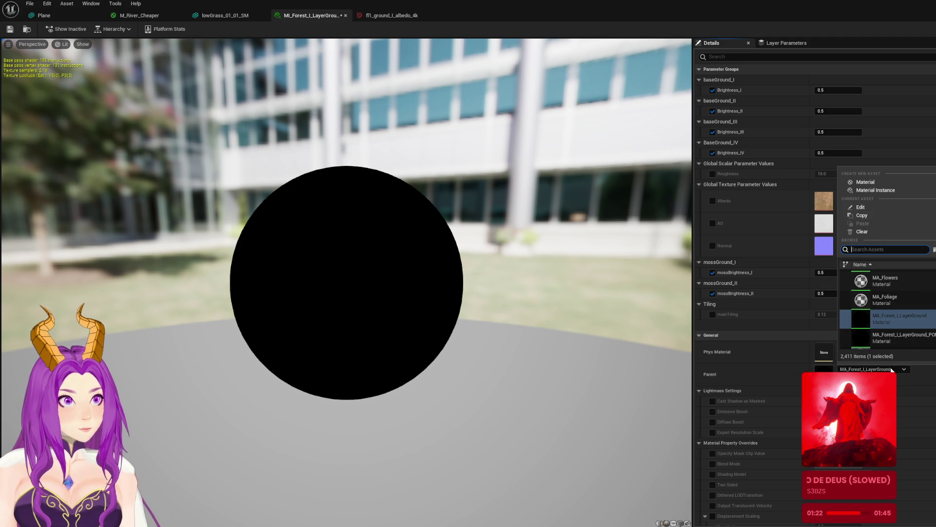
pyautogui.click(558, 369)
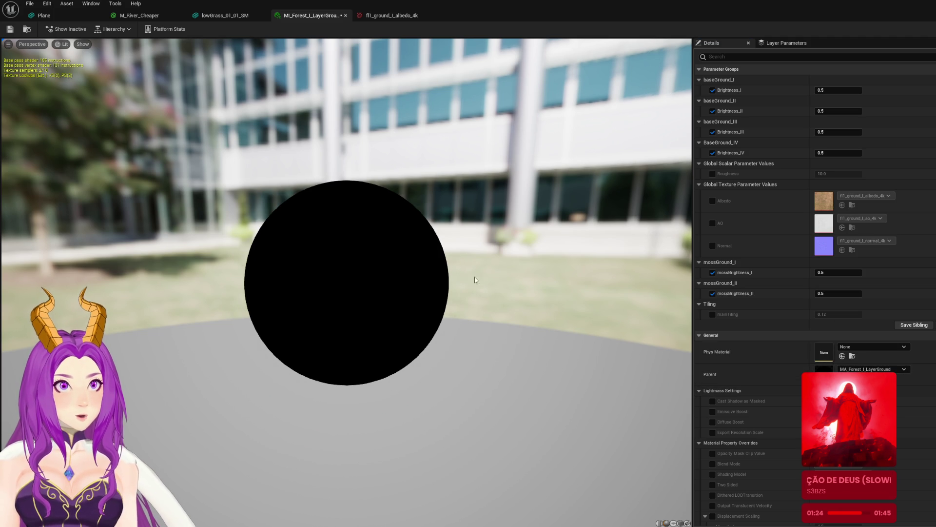
pyautogui.click(396, 14)
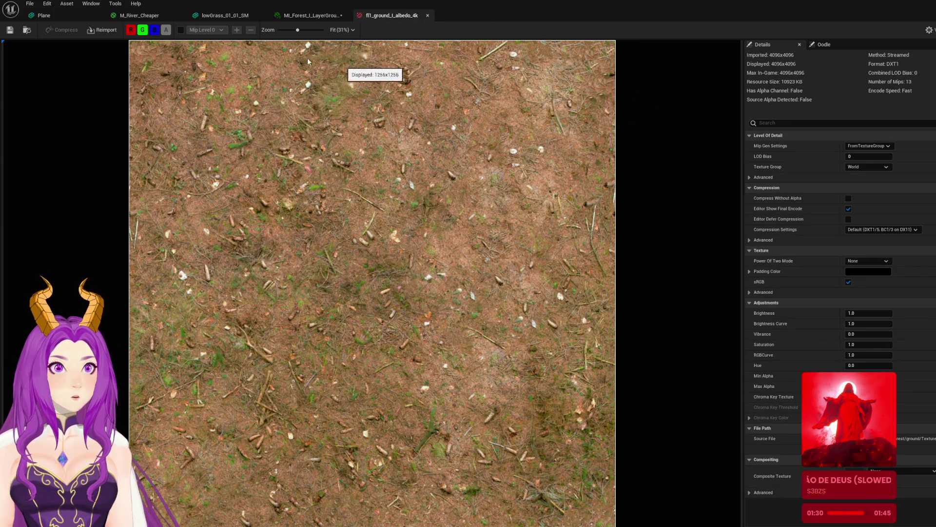
pyautogui.click(337, 15)
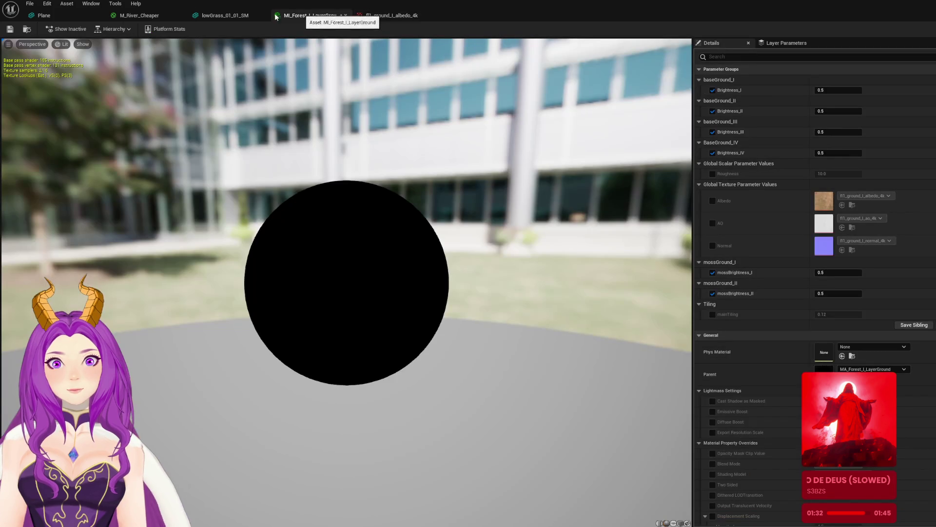
pyautogui.hotkey('alt', 'Tab')
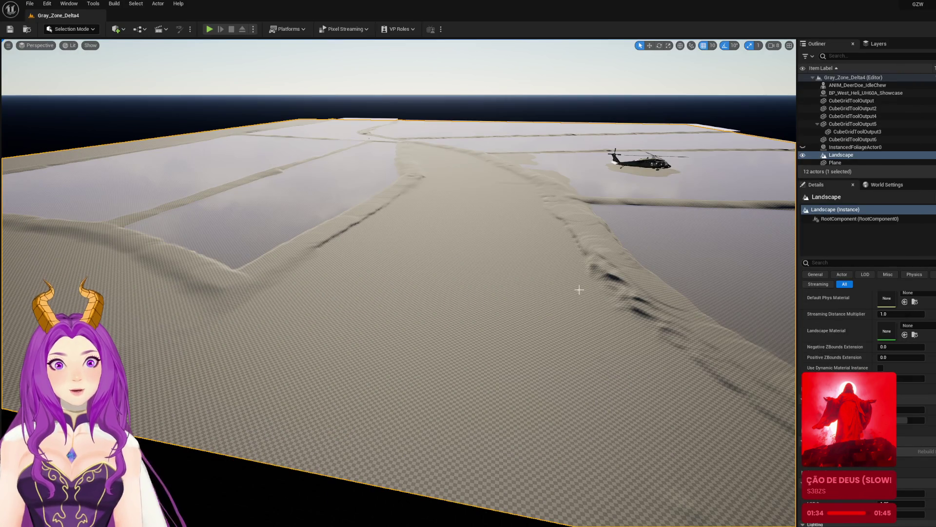
# Step: In the Content Drawer, browse the ForestLandscape folders to the Textures/4k folder
pyautogui.hotkey('ctrl', 'space')
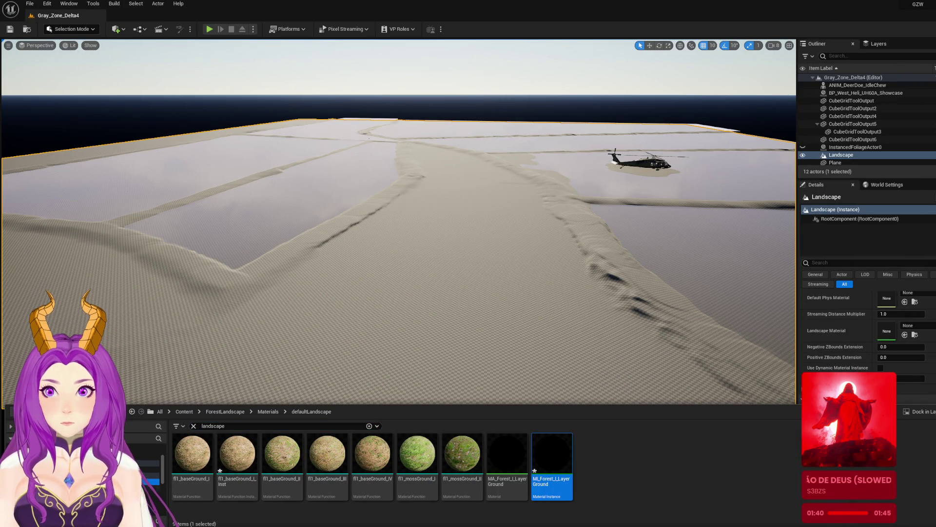
pyautogui.click(146, 468)
pyautogui.click(146, 463)
pyautogui.click(151, 500)
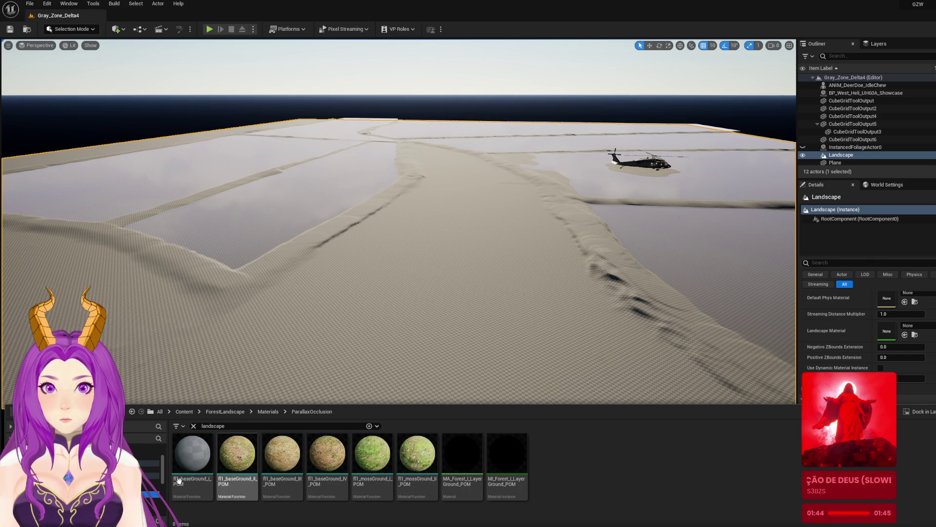
pyautogui.click(151, 469)
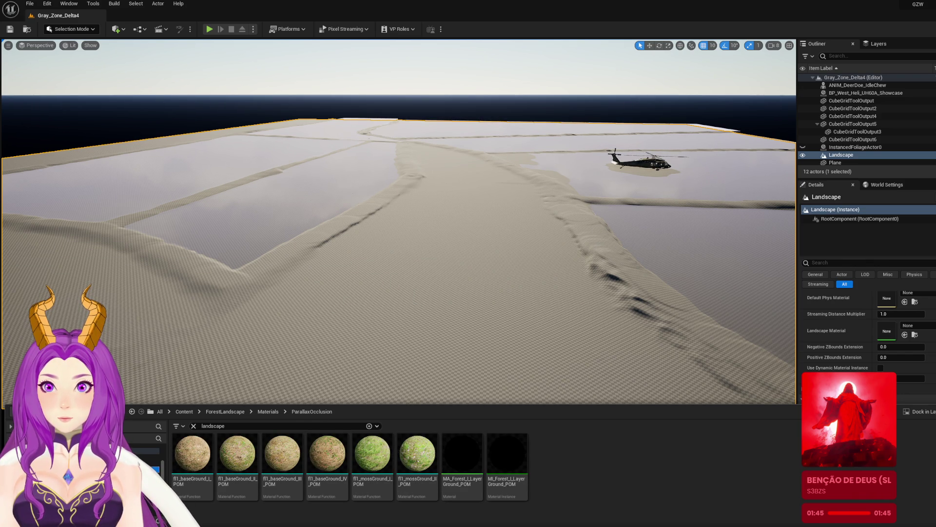
pyautogui.click(149, 481)
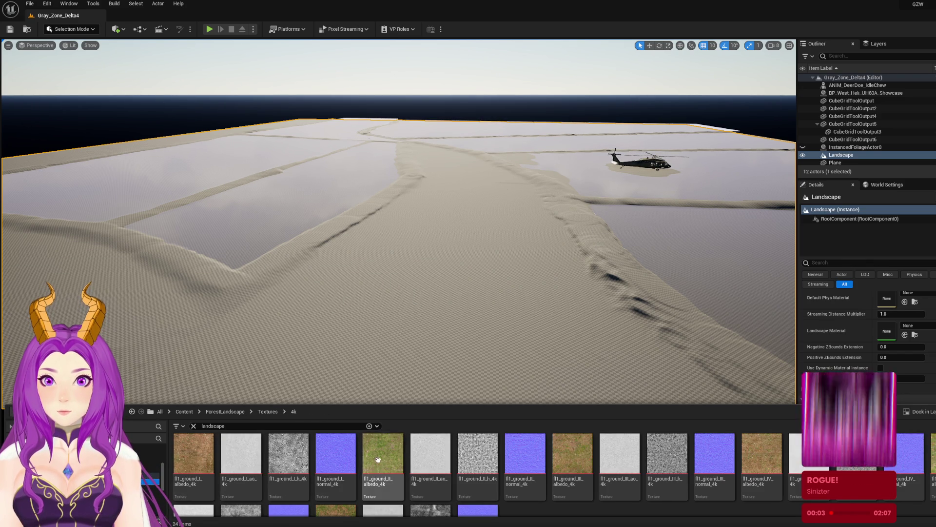
# Step: Cancel the accidental move prompt and bring up actions for fl1_ground_I_albedo_4k
pyautogui.moveTo(193, 454)
pyautogui.mouseDown()
pyautogui.moveTo(450, 408)
pyautogui.moveTo(202, 470)
pyautogui.moveTo(253, 472)
pyautogui.moveTo(195, 473)
pyautogui.mouseUp()
pyautogui.press('Escape')
pyautogui.rightClick(196, 454)
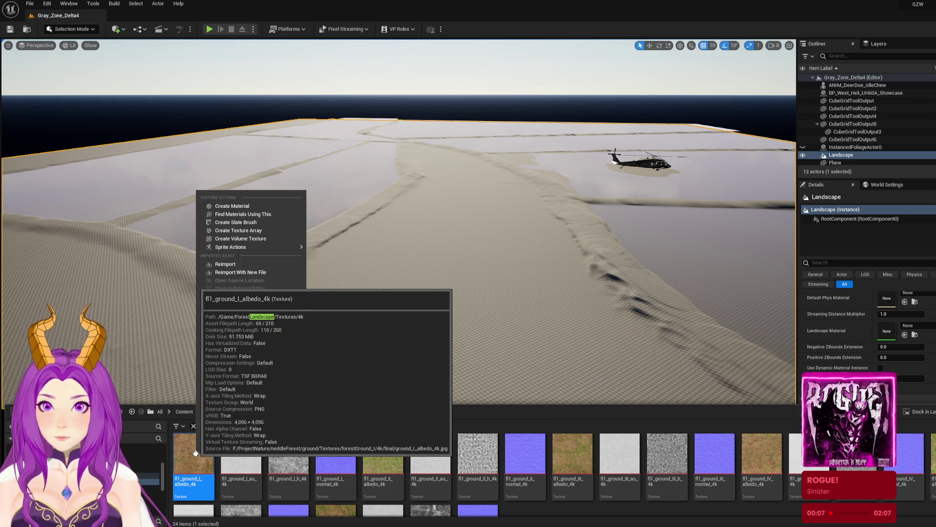
# Step: Create fl1_ground_I_albedo_4k_Mat from the albedo texture and assign it as the Landscape Material
pyautogui.click(262, 206)
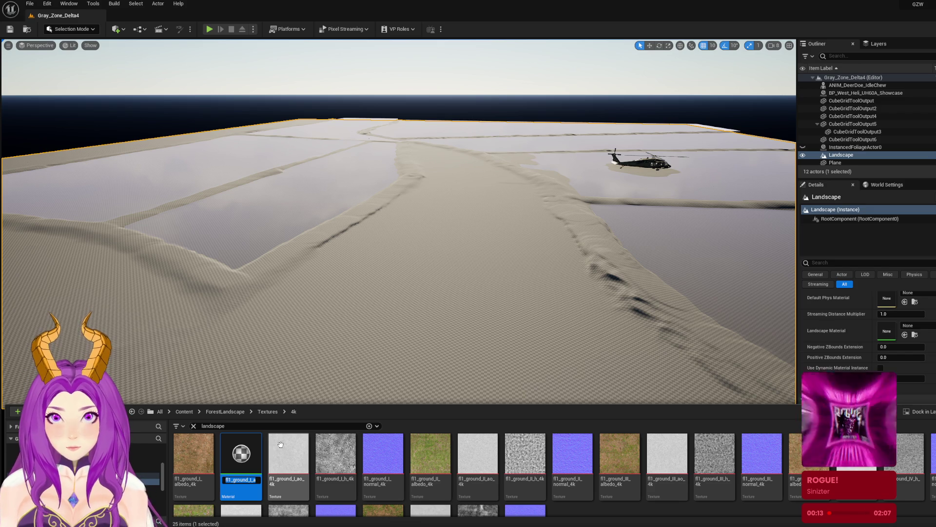
pyautogui.moveTo(241, 454)
pyautogui.mouseDown()
pyautogui.moveTo(446, 285)
pyautogui.moveTo(647, 281)
pyautogui.moveTo(924, 331)
pyautogui.mouseUp()
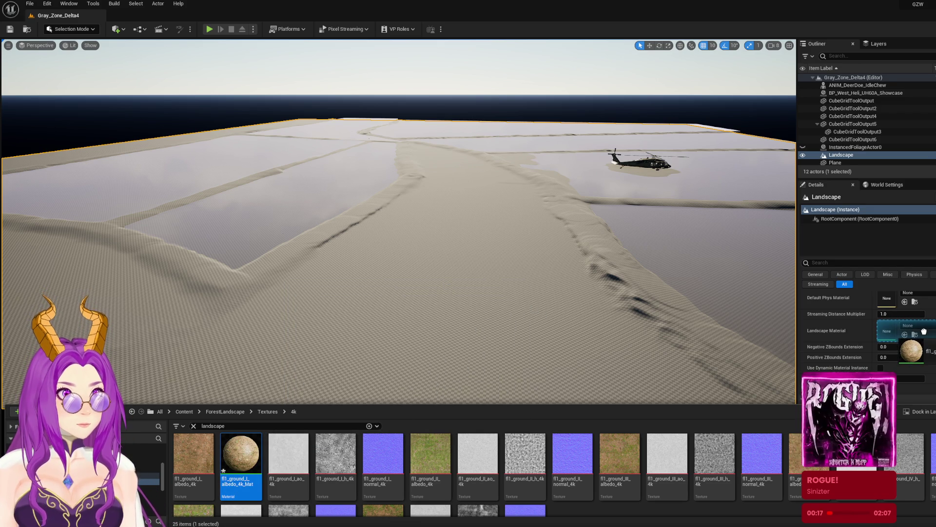
pyautogui.moveTo(924, 331); pyautogui.dragTo(900, 337)
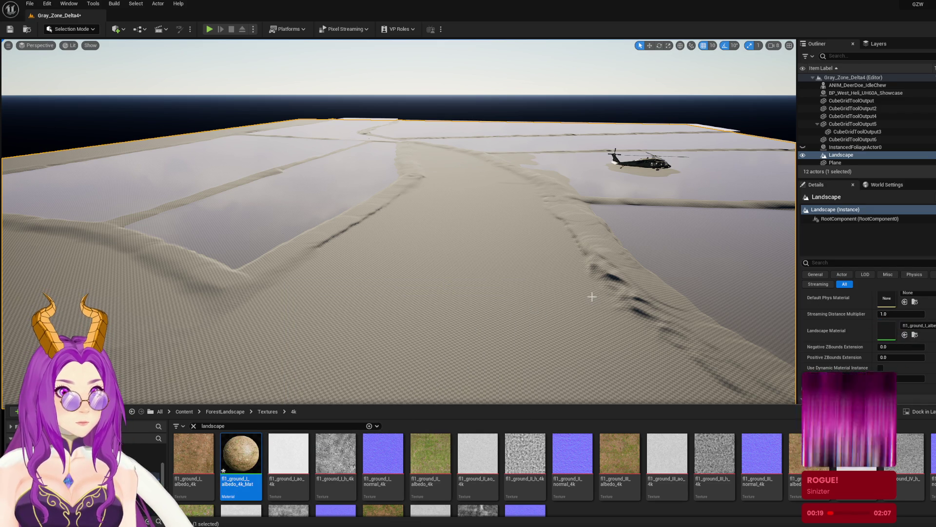
pyautogui.moveTo(594, 300); pyautogui.dragTo(571, 294)
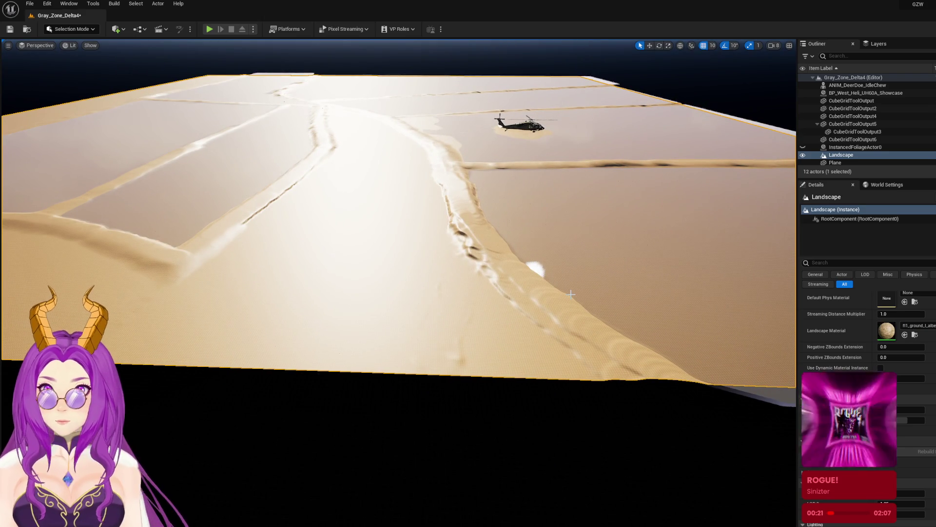
pyautogui.moveTo(572, 294)
pyautogui.mouseDown()
pyautogui.moveTo(568, 268)
pyautogui.moveTo(541, 266)
pyautogui.moveTo(561, 269)
pyautogui.moveTo(561, 300)
pyautogui.moveTo(561, 273)
pyautogui.moveTo(635, 328)
pyautogui.mouseUp()
# Step: Open fl1_ground_I_albedo_4k_Mat in the Material Editor and reposition its Texture Sample node
pyautogui.doubleClick(886, 330)
pyautogui.moveTo(473, 259); pyautogui.dragTo(513, 274)
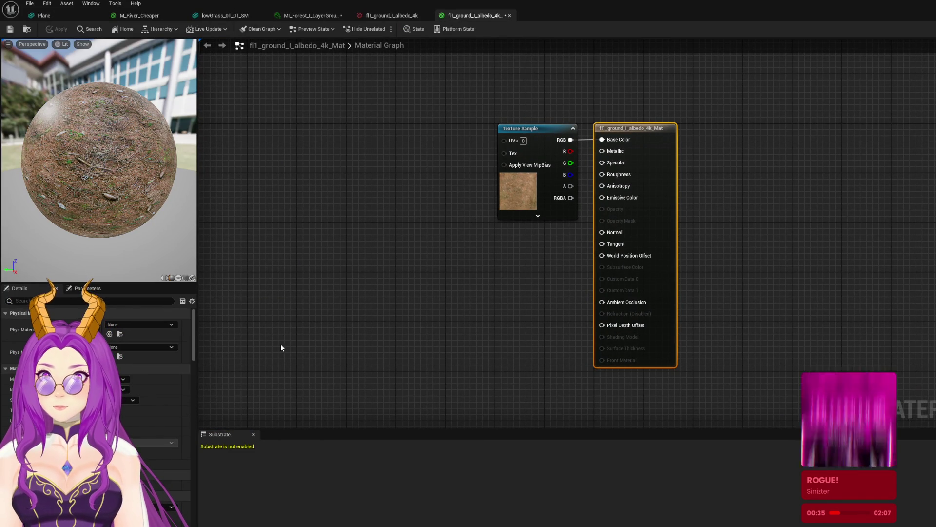
pyautogui.moveTo(533, 196); pyautogui.dragTo(374, 165)
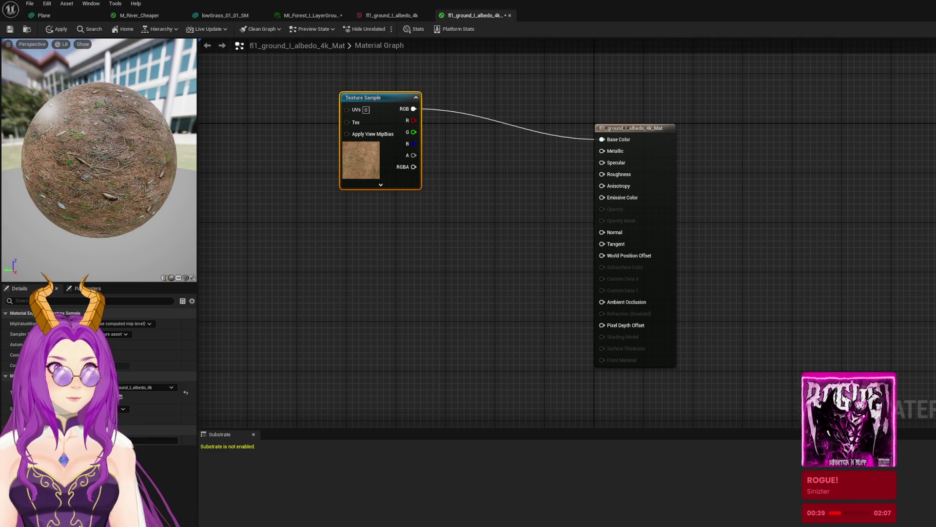
pyautogui.hotkey('alt', 'Tab')
pyautogui.press('f')
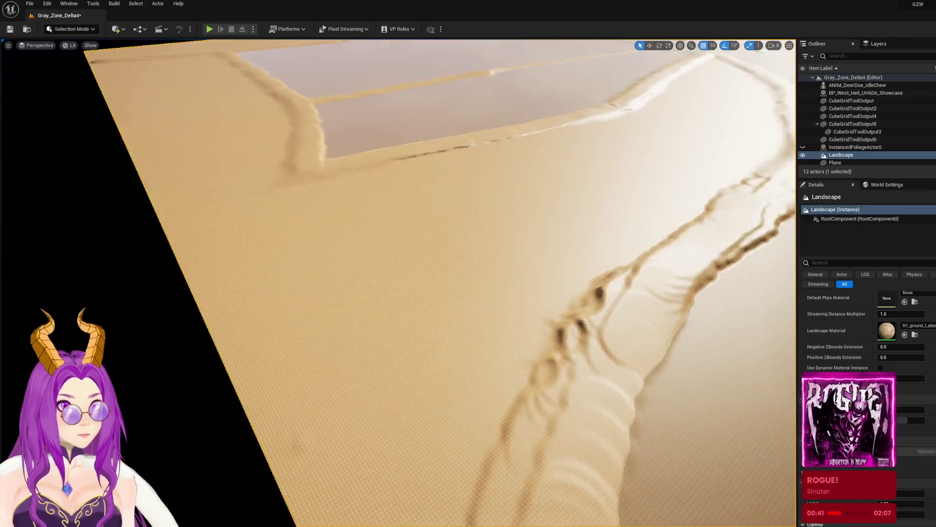
pyautogui.hotkey('alt', 'Tab')
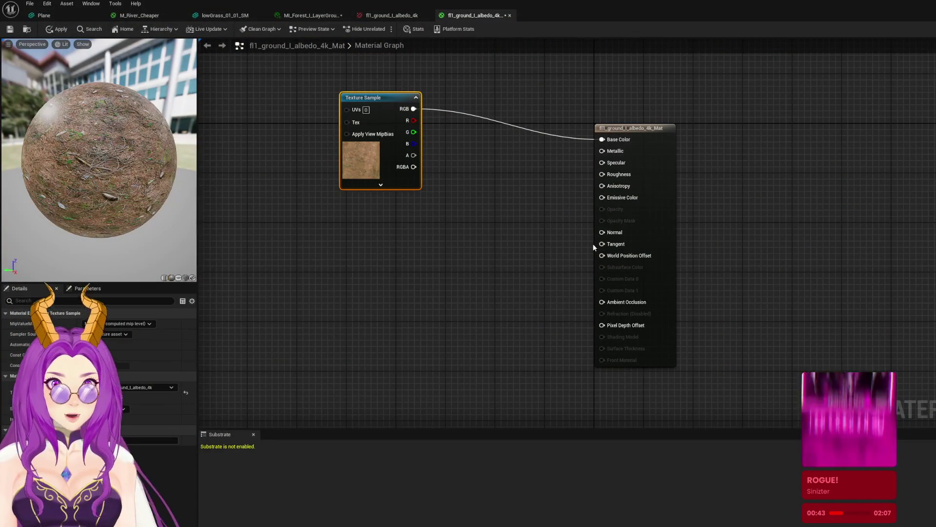
# Step: Browse the material output node's property list and parameters
pyautogui.click(658, 226)
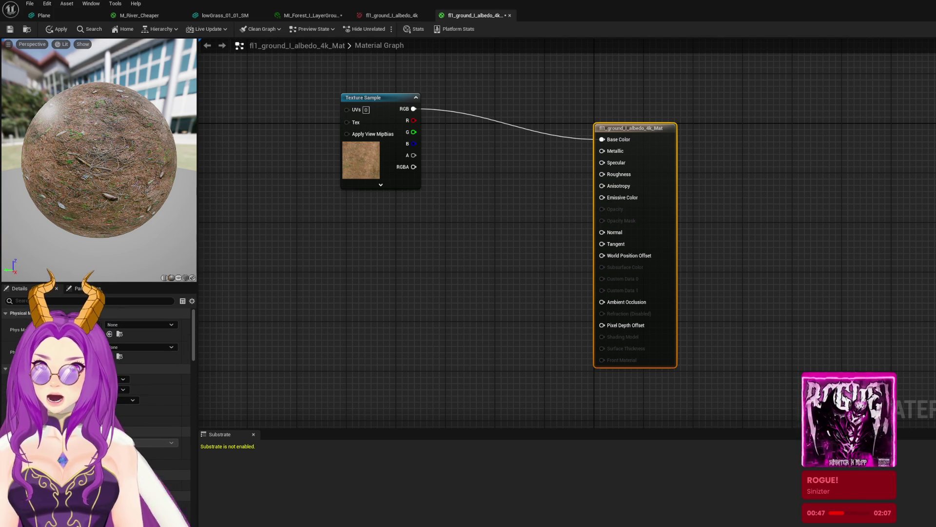
pyautogui.scroll(-3, 119, 420)
pyautogui.scroll(-3, 120, 426)
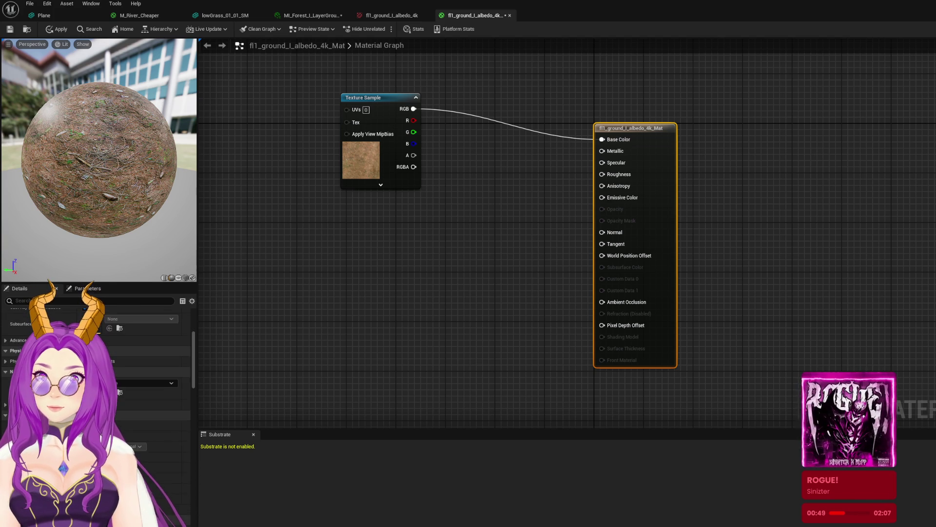
pyautogui.scroll(-3, 7, 360)
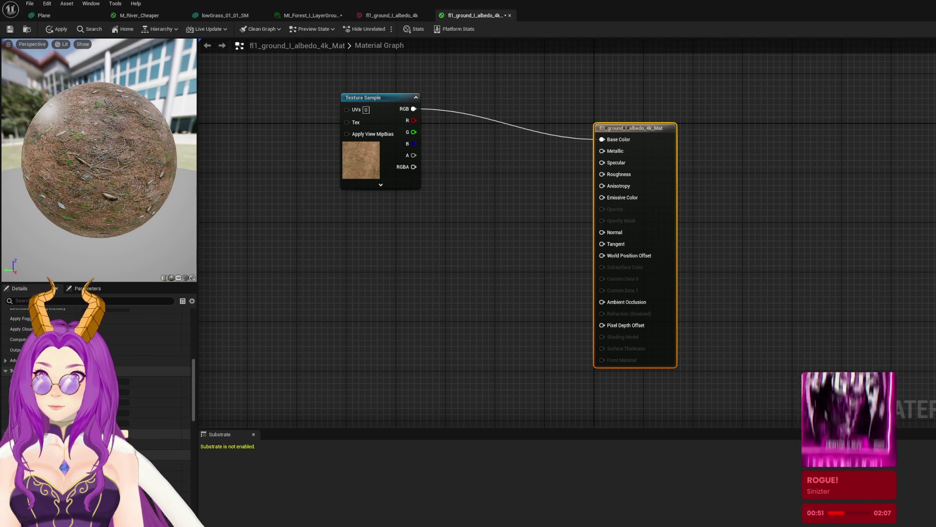
pyautogui.click(87, 288)
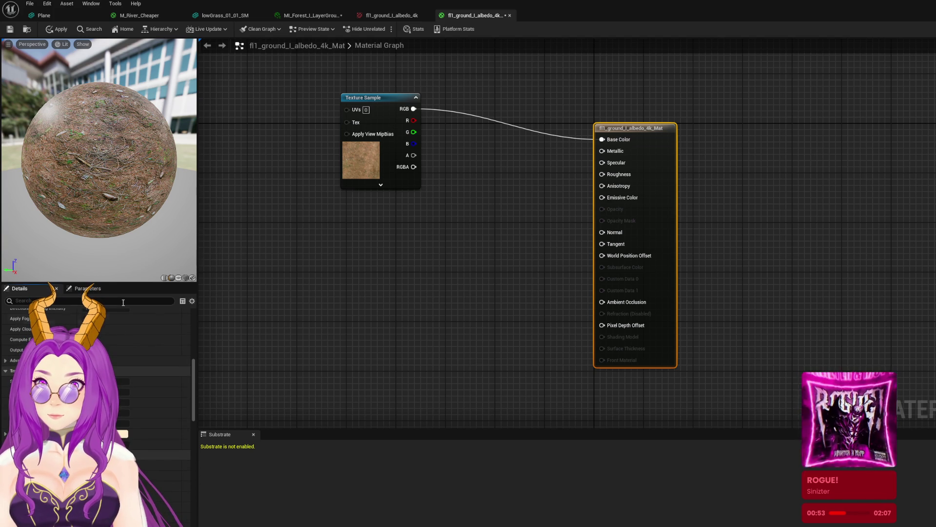
pyautogui.click(22, 288)
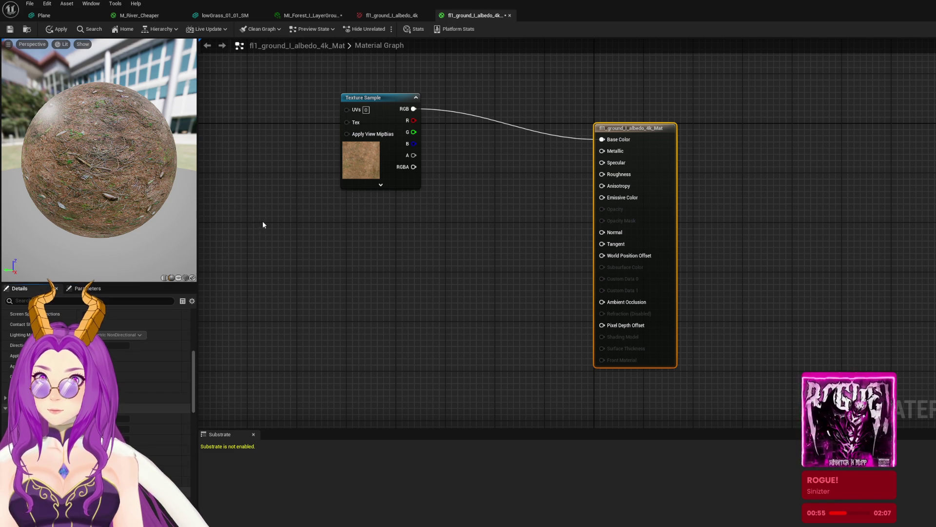
# Step: Check the Texture Sample feeding Base Color and the output properties, then return to the level
pyautogui.click(386, 159)
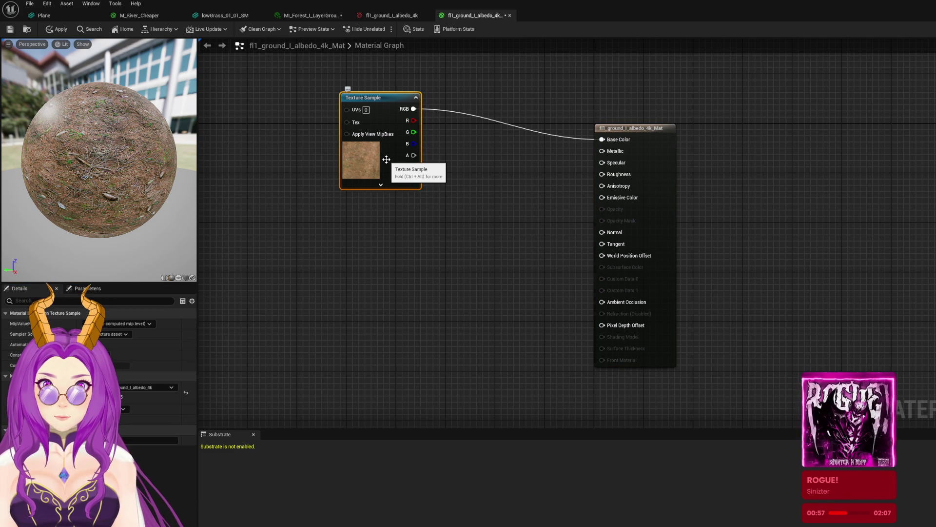
pyautogui.click(677, 194)
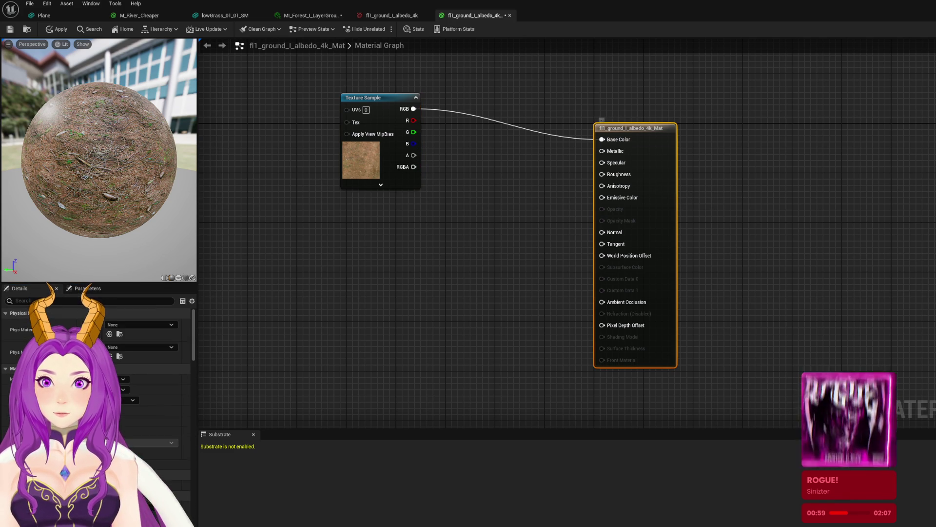
pyautogui.scroll(-5, 142, 423)
pyautogui.scroll(-8, 143, 427)
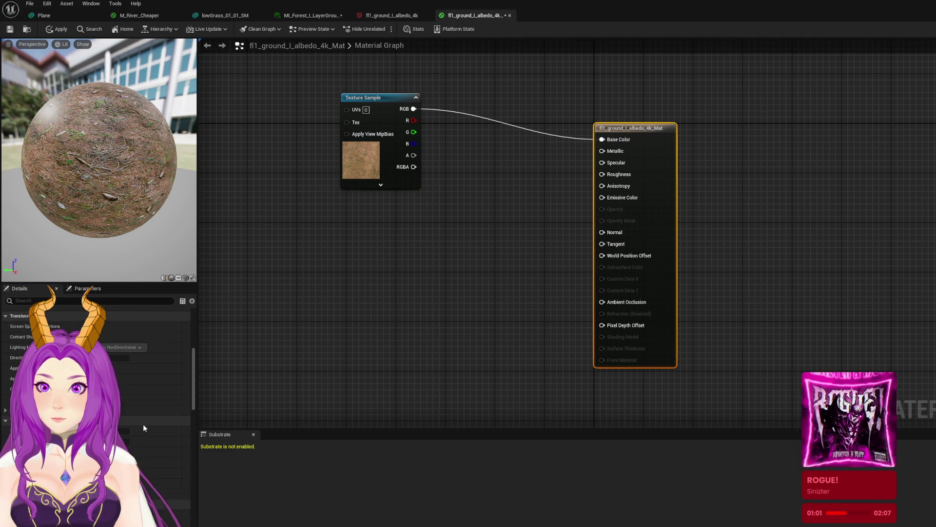
pyautogui.scroll(-6, 146, 427)
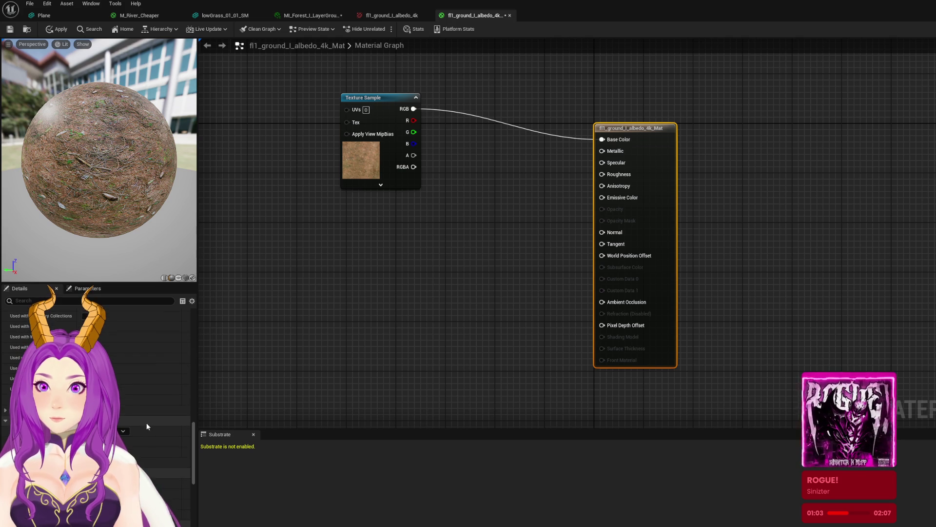
pyautogui.scroll(-6, 147, 427)
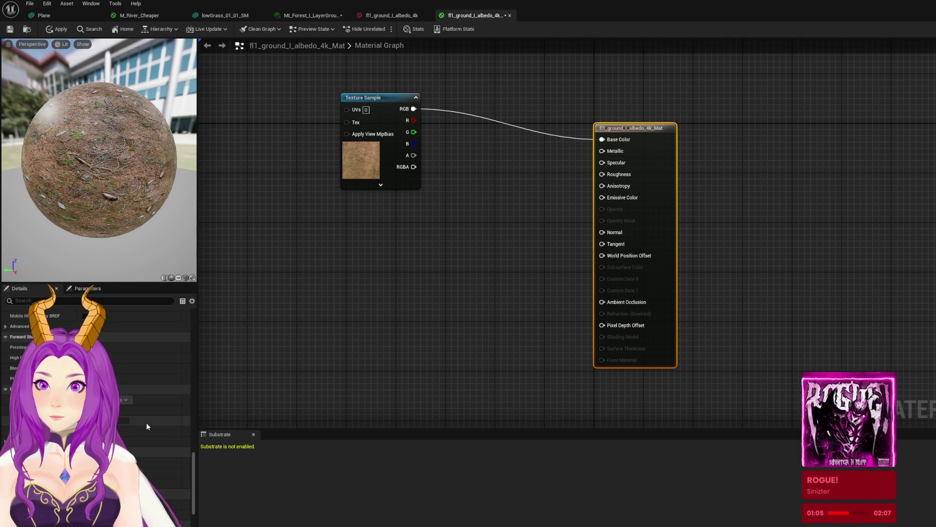
pyautogui.moveTo(192, 472); pyautogui.dragTo(203, 303)
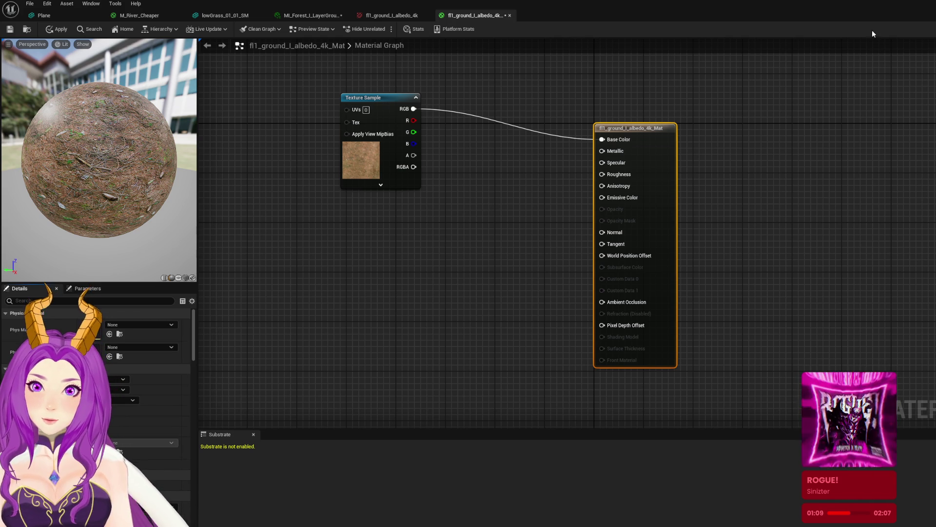
pyautogui.hotkey('alt', 'Tab')
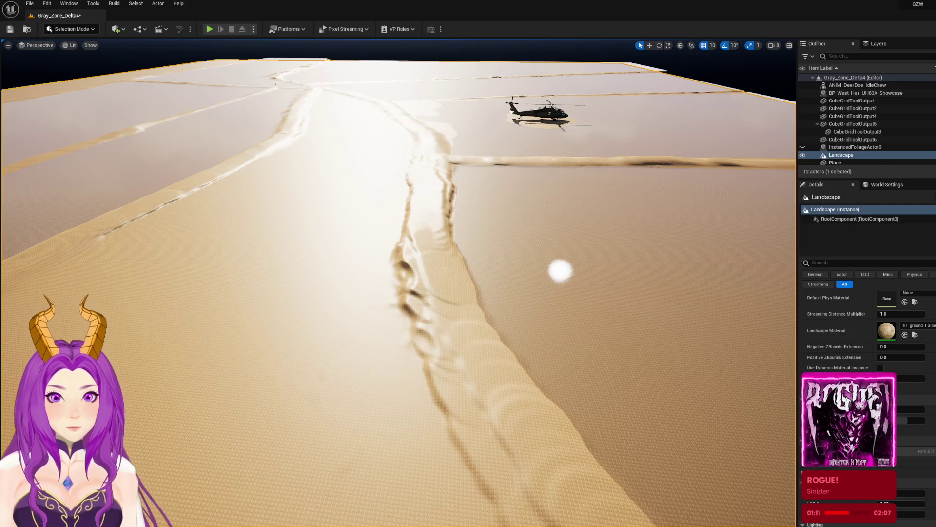
# Step: Bring up the project assets and navigate to the top-level Content folder
pyautogui.hotkey('ctrl', 'space')
pyautogui.doubleClick(258, 422)
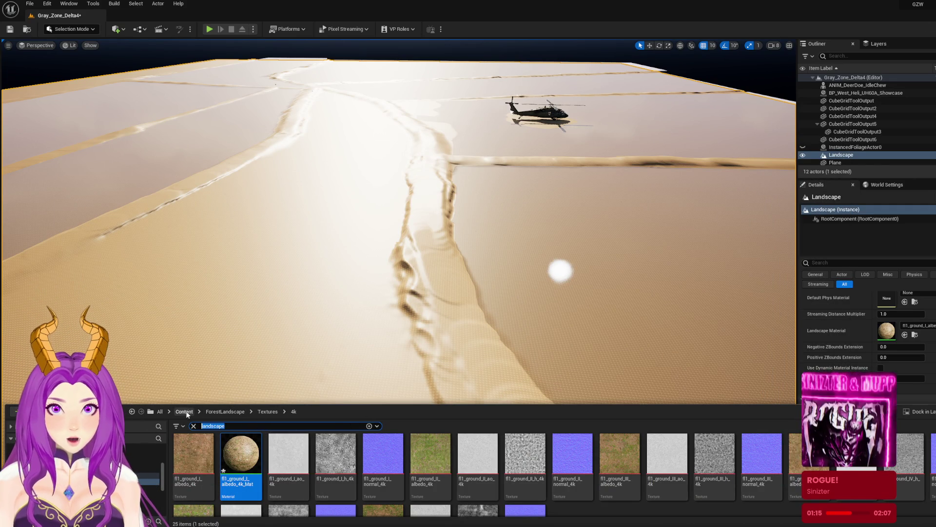
pyautogui.click(185, 411)
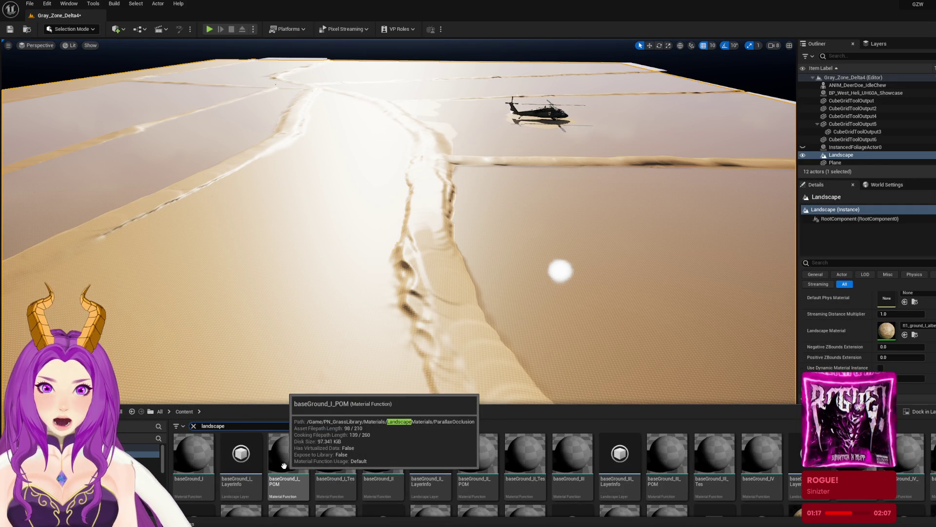
pyautogui.moveTo(312, 380); pyautogui.dragTo(285, 327)
pyautogui.hotkey('ctrl', 'space')
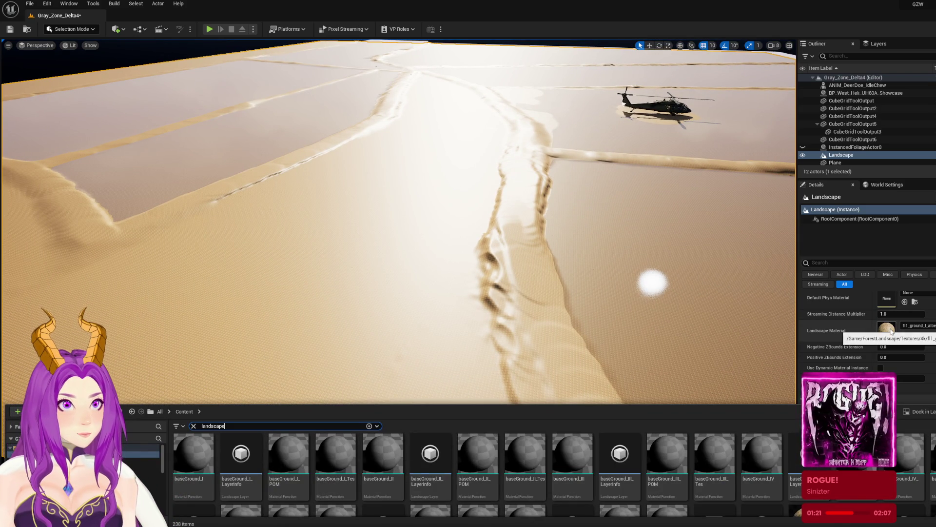
pyautogui.scroll(-1, 521, 476)
pyautogui.scroll(-3, 521, 476)
# Step: Find materials using fl1_baseGround_I, confirming MA_Forest_I_LayerGround, then close the Reference Viewer
pyautogui.click(808, 483)
pyautogui.rightClick(809, 483)
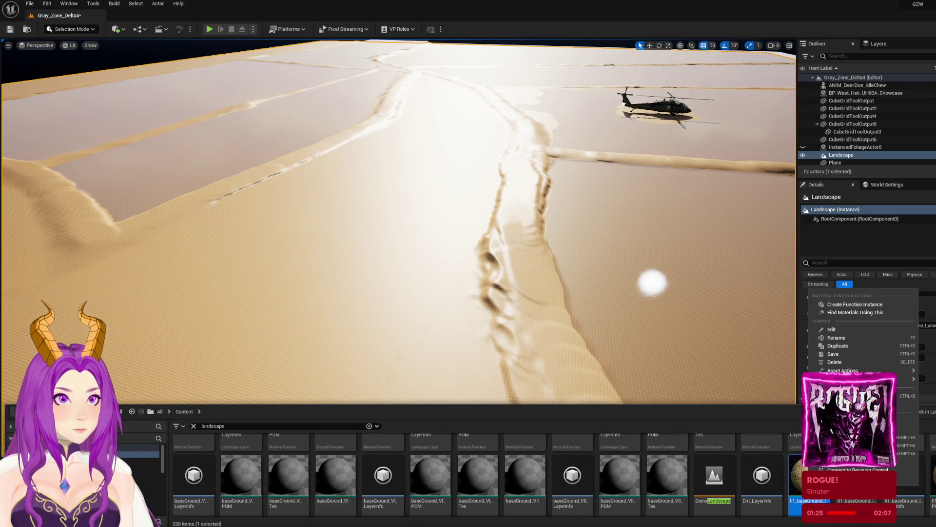
pyautogui.click(884, 312)
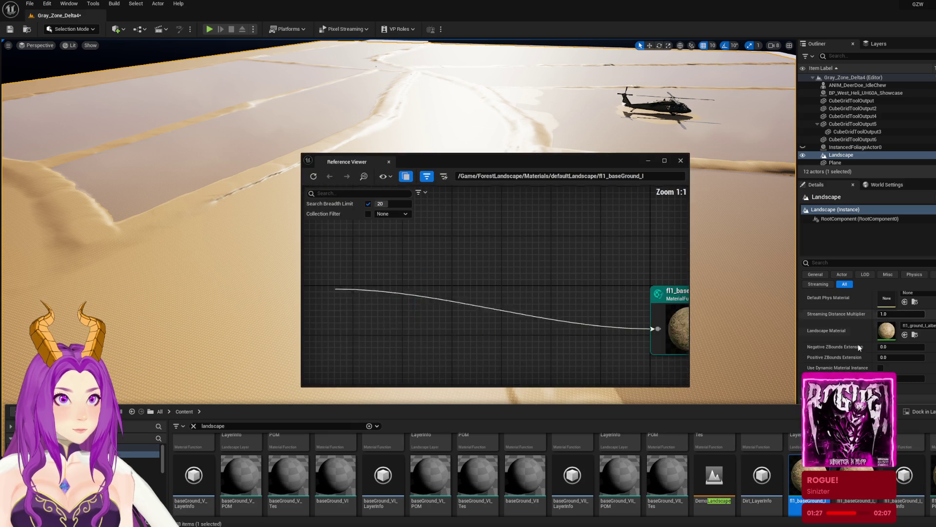
pyautogui.scroll(-5, 499, 341)
pyautogui.scroll(4, 524, 334)
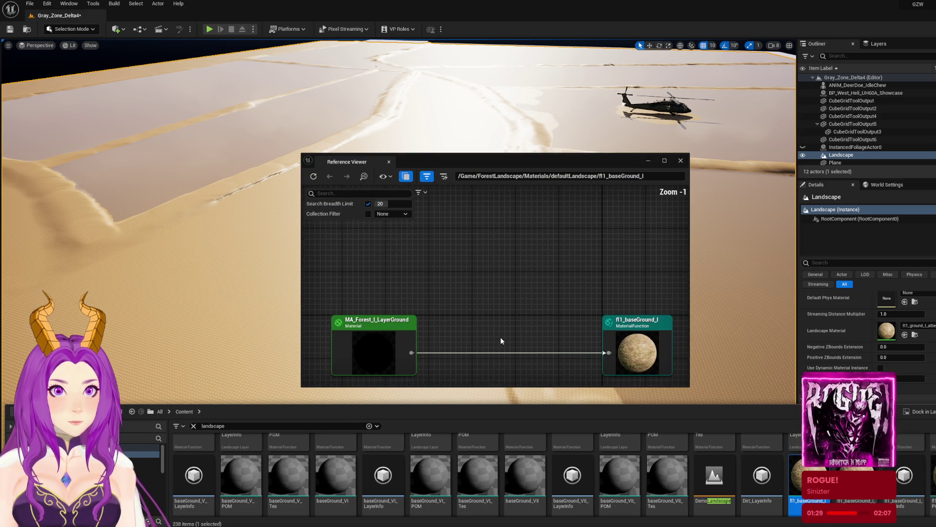
pyautogui.click(623, 341)
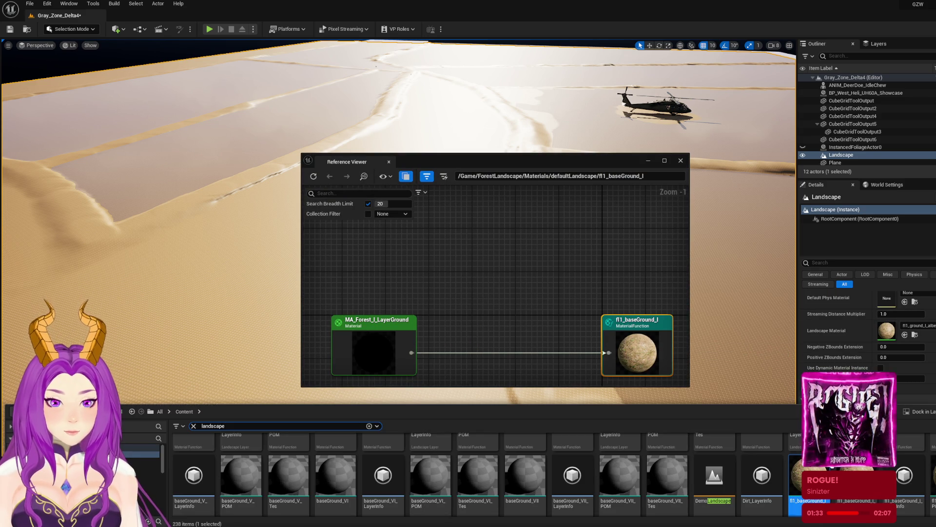
pyautogui.click(648, 160)
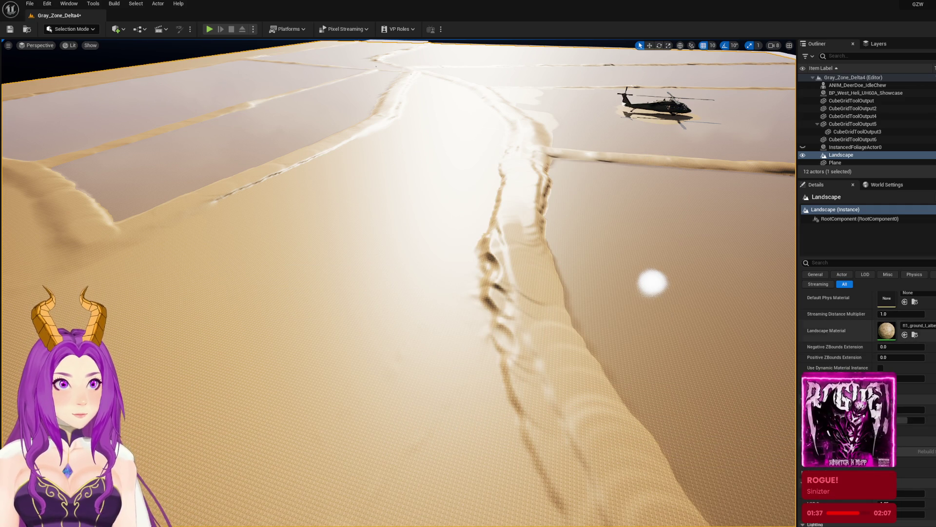
# Step: Revert the Landscape Material to None, save Gray_Zone_Delta4, and check the landing zone reference
pyautogui.hotkey('ctrl', 'z')
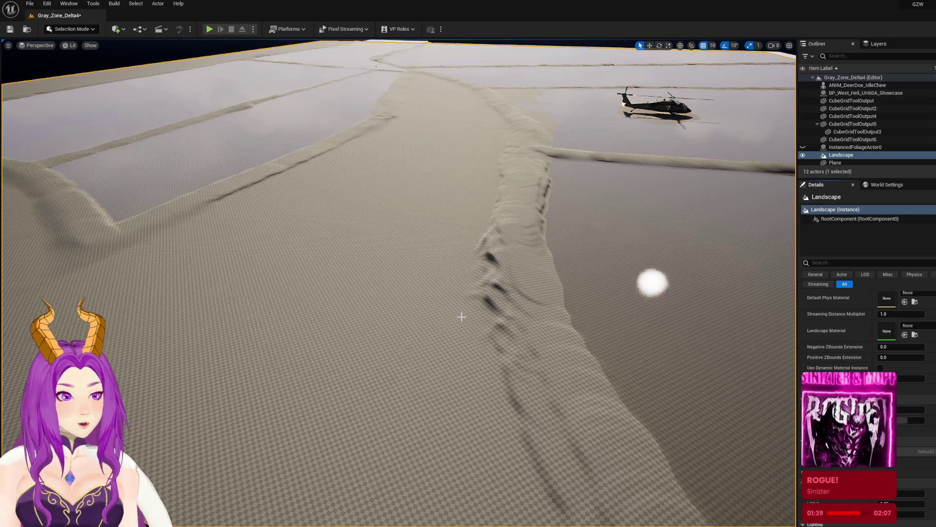
pyautogui.hotkey('ctrl', 's')
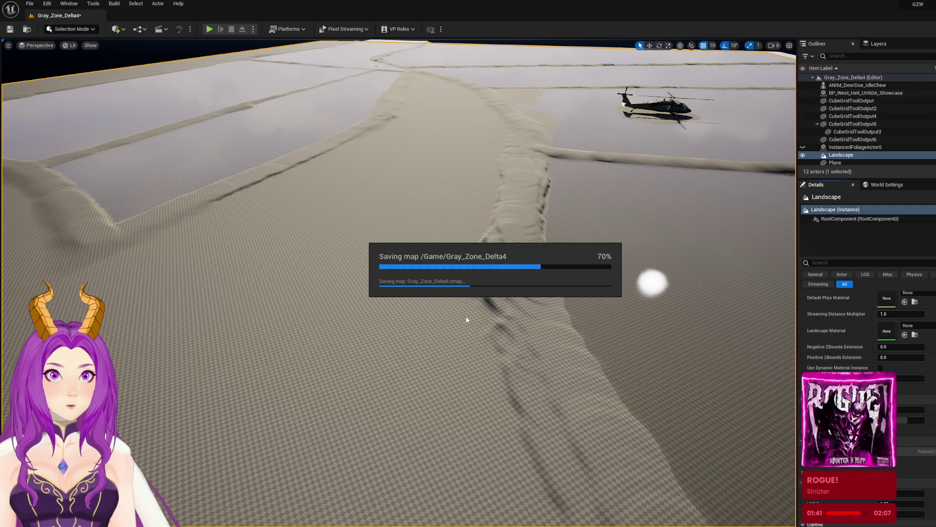
pyautogui.scroll(-5, 463, 318)
pyautogui.scroll(4, 619, 335)
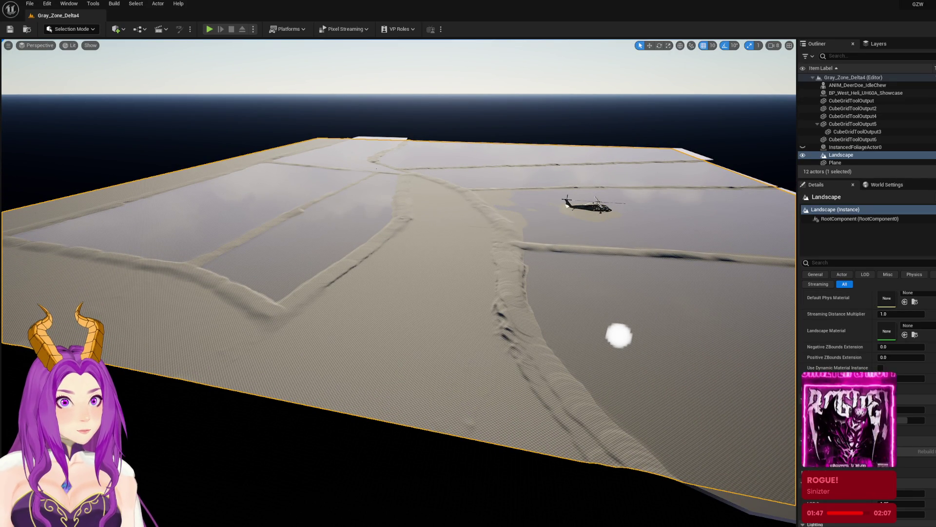
pyautogui.hotkey('alt', 'Tab')
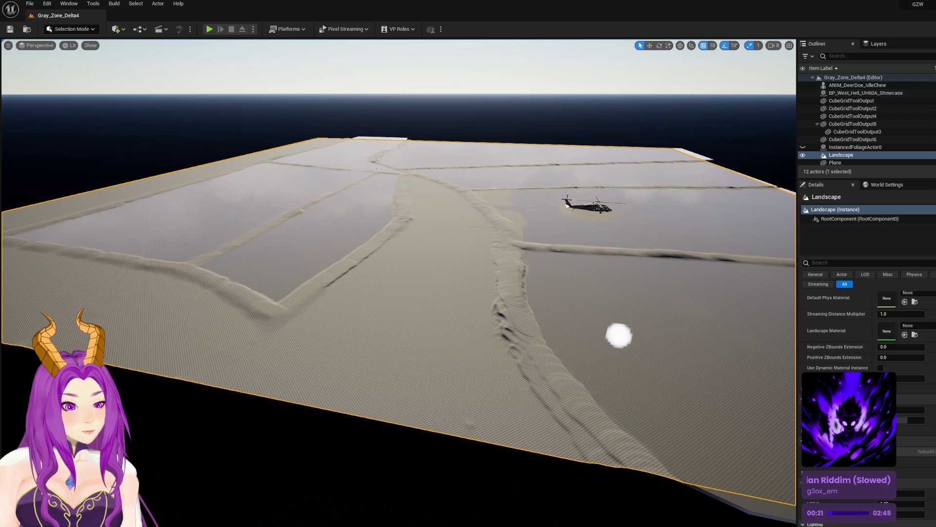
pyautogui.click(846, 139)
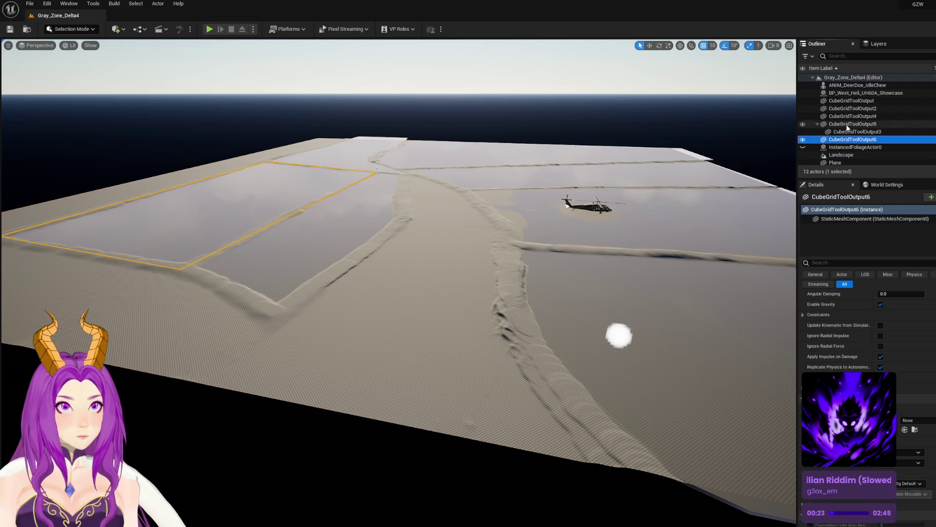
pyautogui.click(847, 147)
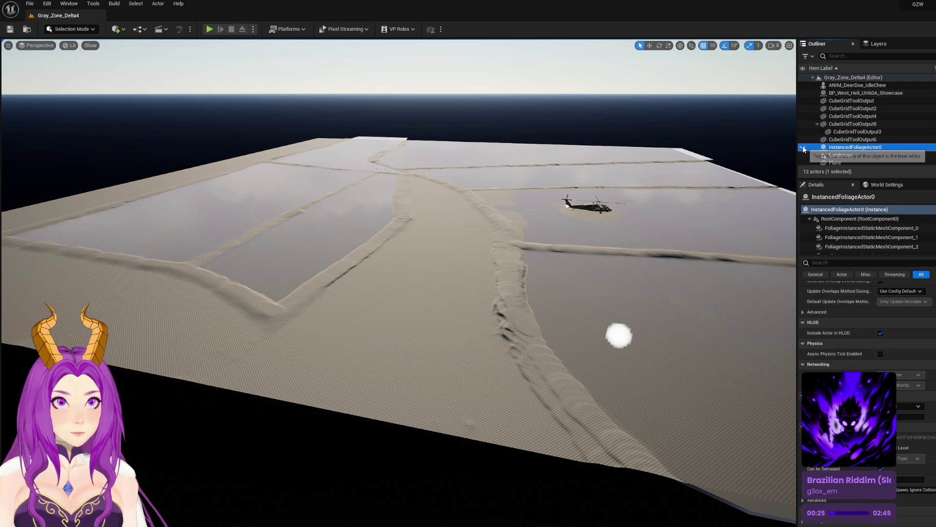
pyautogui.click(805, 147)
pyautogui.click(839, 132)
pyautogui.moveTo(398, 282)
pyautogui.mouseDown()
pyautogui.moveTo(390, 244)
pyautogui.moveTo(397, 275)
pyautogui.mouseUp()
pyautogui.hotkey('ctrl', 's')
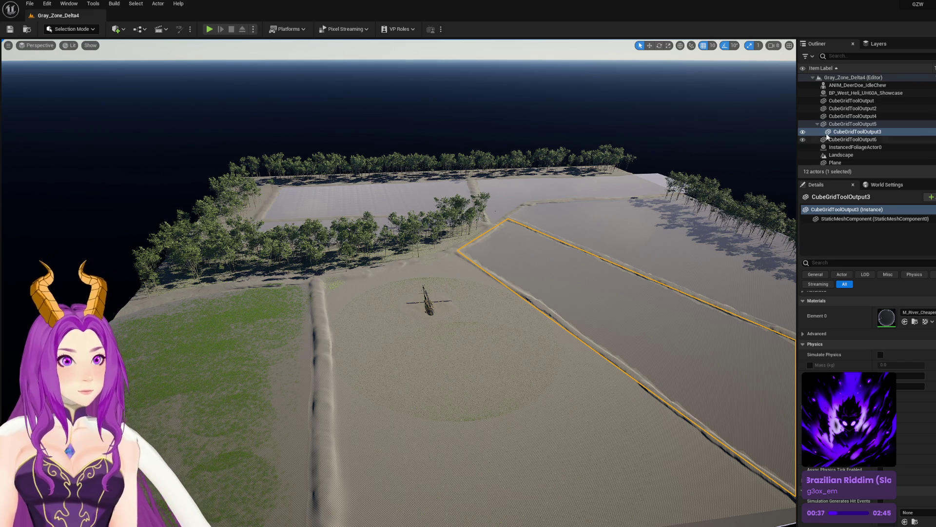
pyautogui.click(803, 147)
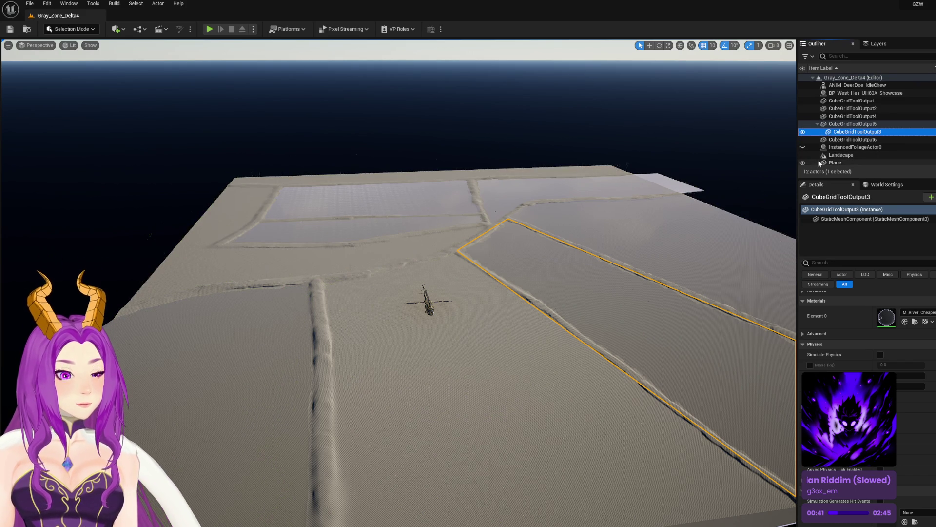
pyautogui.hotkey('ctrl', 's')
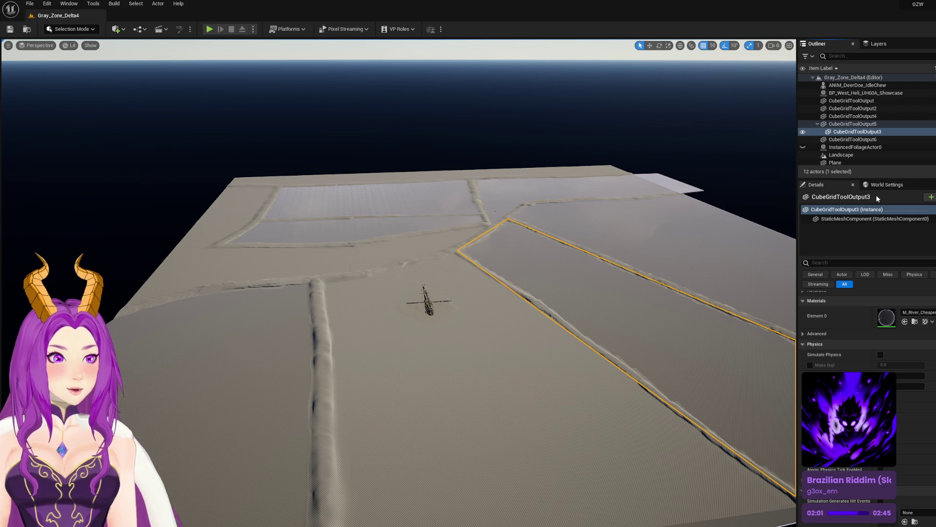
pyautogui.click(715, 171)
pyautogui.hotkey('ctrl', 's')
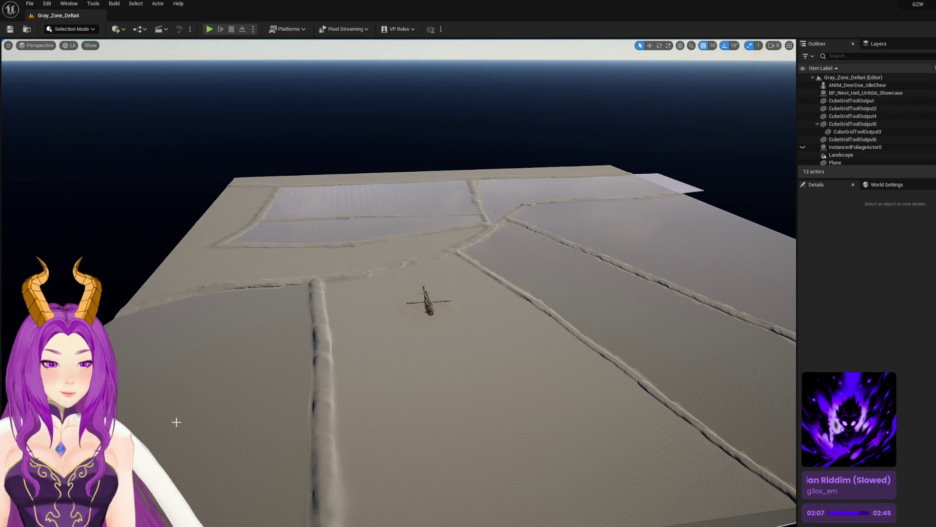
pyautogui.click(27, 521)
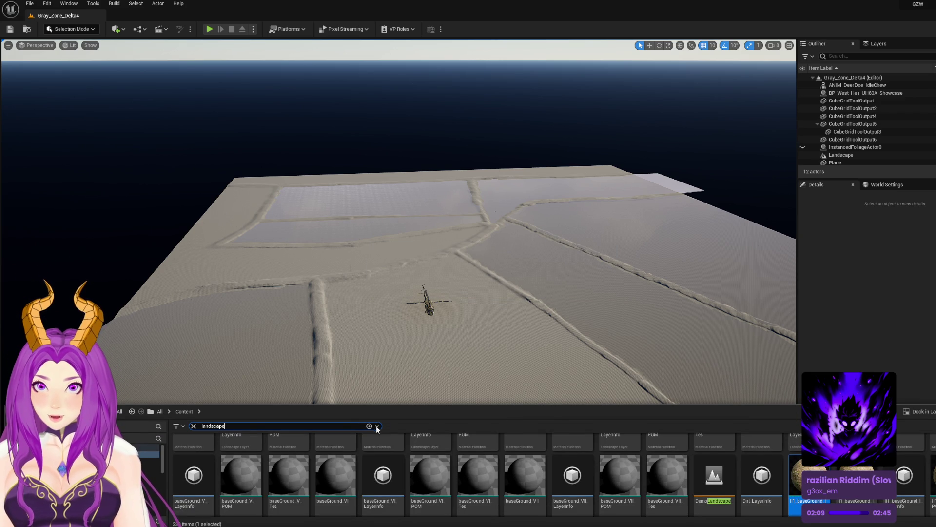
# Step: Search 'dra' and drop SM_Boat_Draft_01 onto the water, framing the view on it
pyautogui.hotkey('ctrl', 'a')
pyautogui.write('dra')
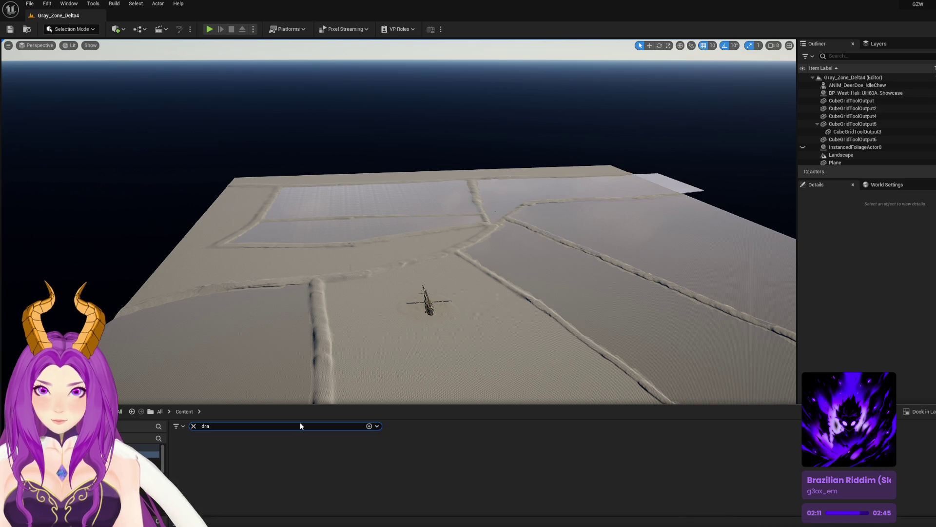
pyautogui.moveTo(205, 466)
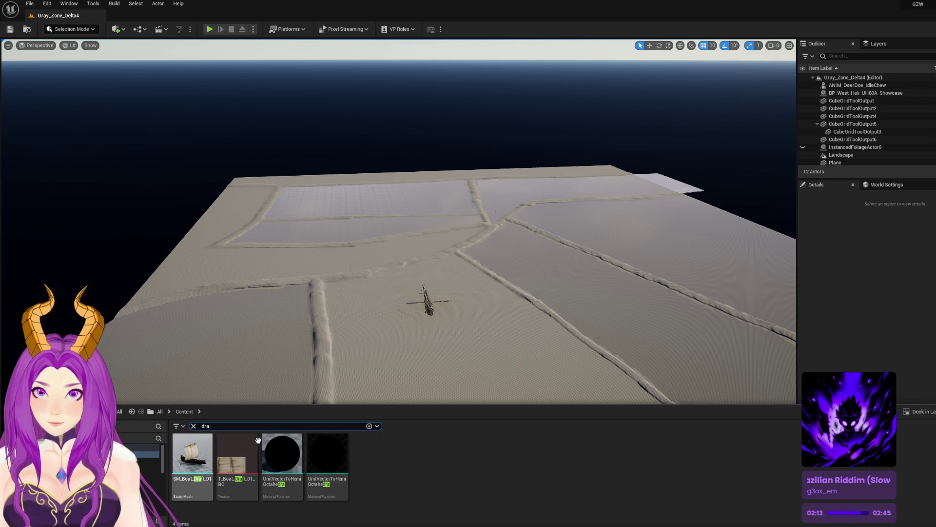
pyautogui.moveTo(195, 461)
pyautogui.mouseDown()
pyautogui.moveTo(582, 294)
pyautogui.moveTo(487, 371)
pyautogui.moveTo(551, 302)
pyautogui.moveTo(575, 341)
pyautogui.moveTo(561, 371)
pyautogui.mouseUp()
pyautogui.press('f')
pyautogui.press('Escape')
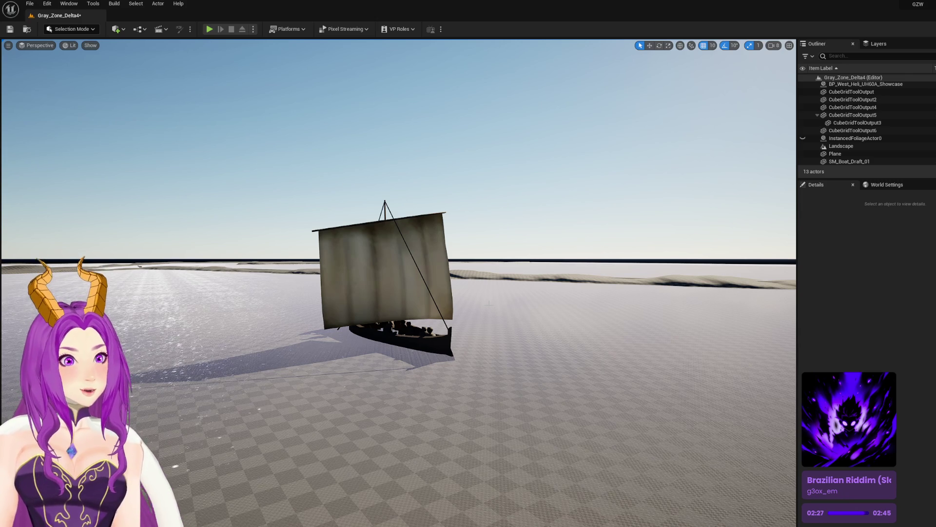
pyautogui.moveTo(490, 305)
pyautogui.mouseDown()
pyautogui.moveTo(420, 305)
pyautogui.moveTo(489, 305)
pyautogui.mouseUp()
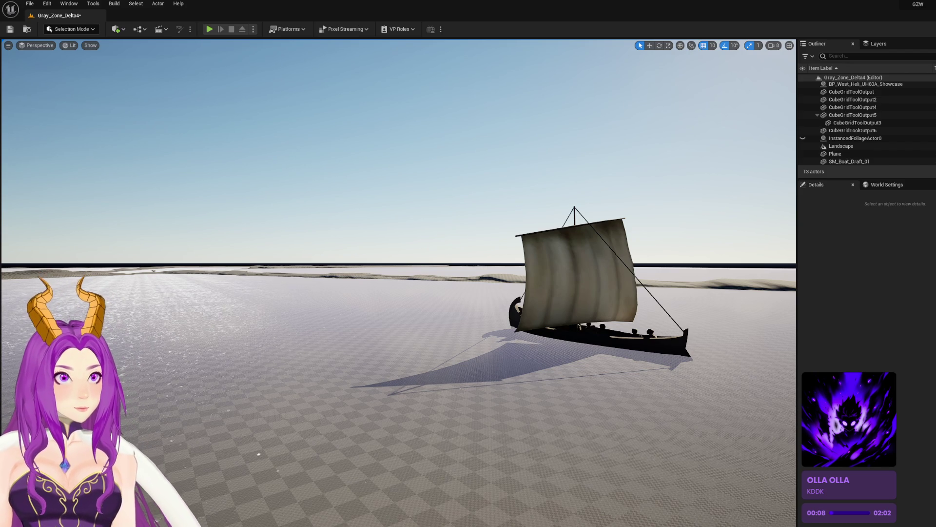
# Step: Delete the SM_Boat_Draft_01 test boat and save Gray_Zone_Delta4, leaving 12 actors
pyautogui.click(603, 340)
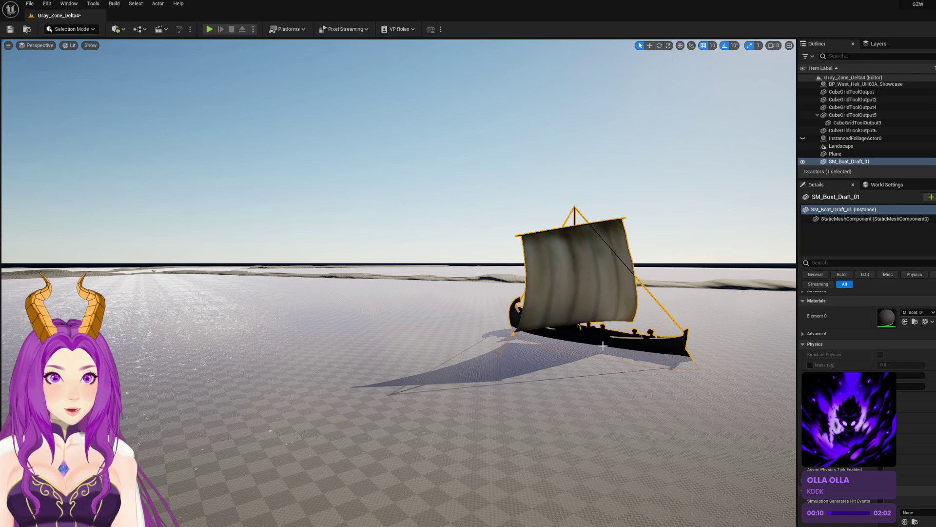
pyautogui.press('Delete')
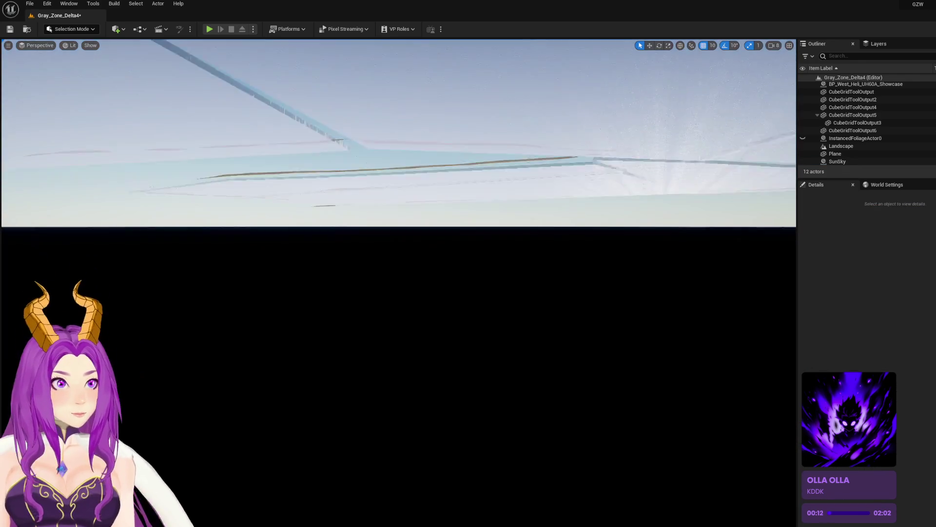
pyautogui.hotkey('ctrl', 's')
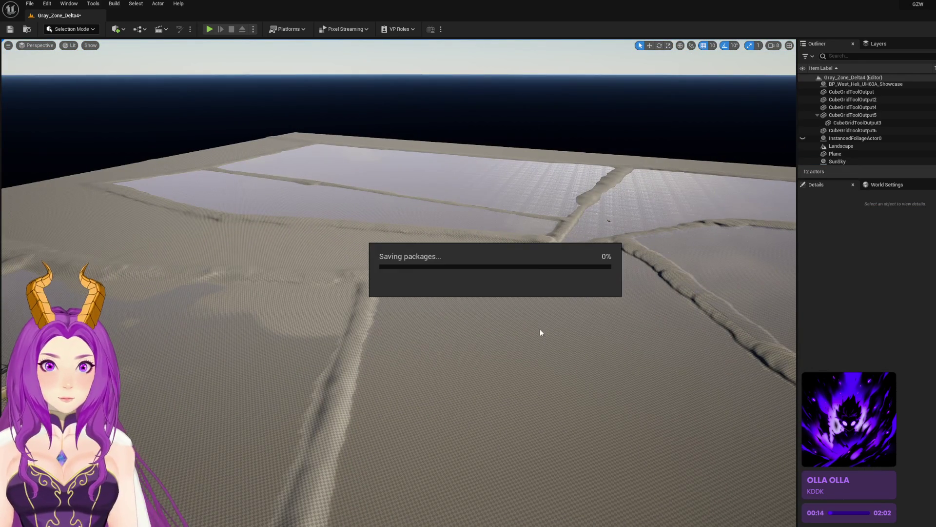